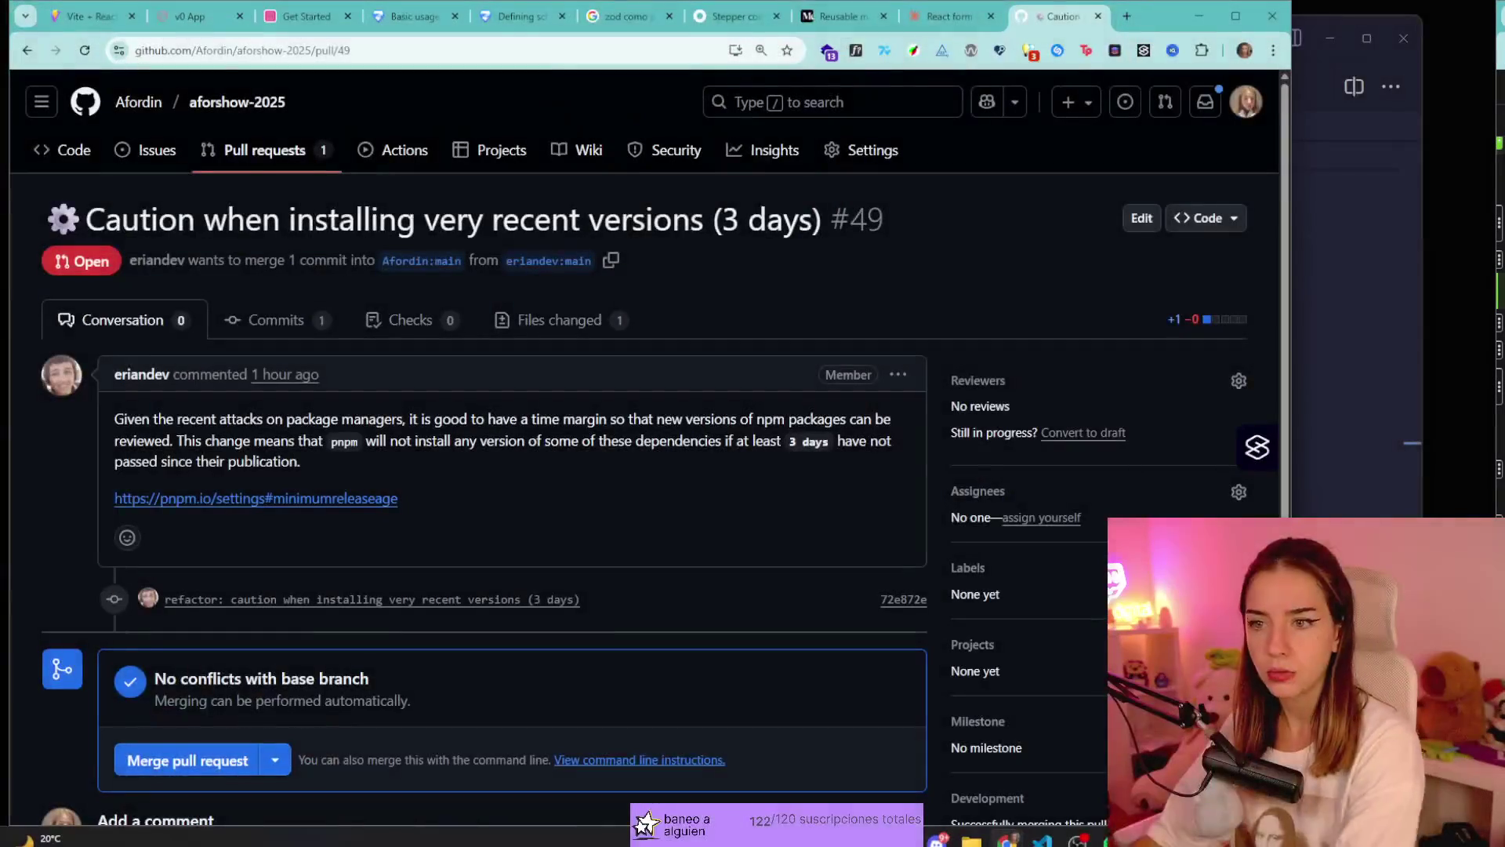
Read pull request #49's title and description, highlighting passages along the way.
left_click_drag(289, 220, 483, 220)
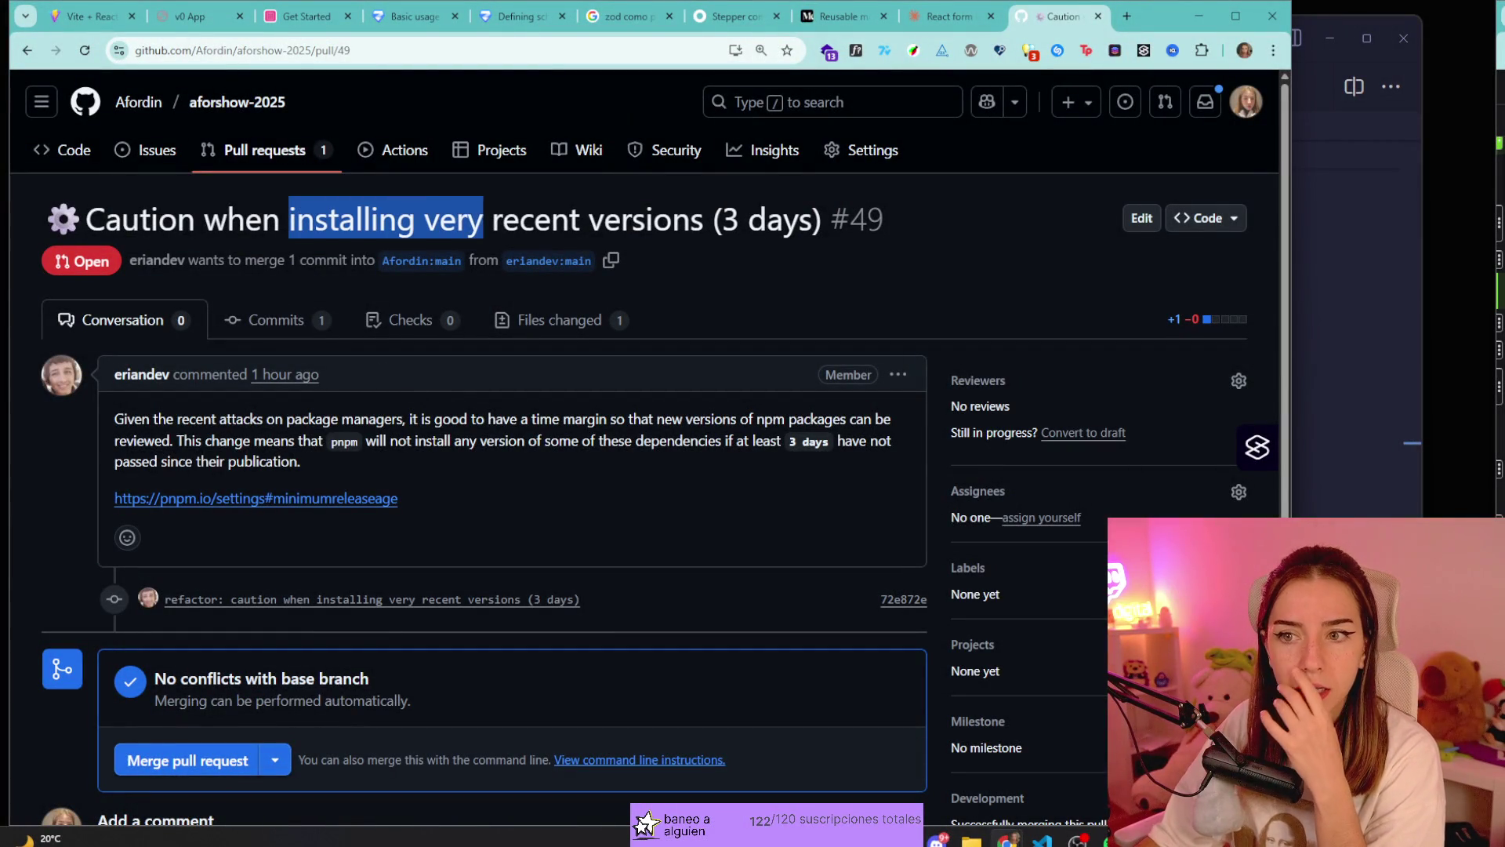
left_click_drag(166, 419, 856, 419)
left_click(413, 437)
left_click(529, 419)
left_click(666, 418)
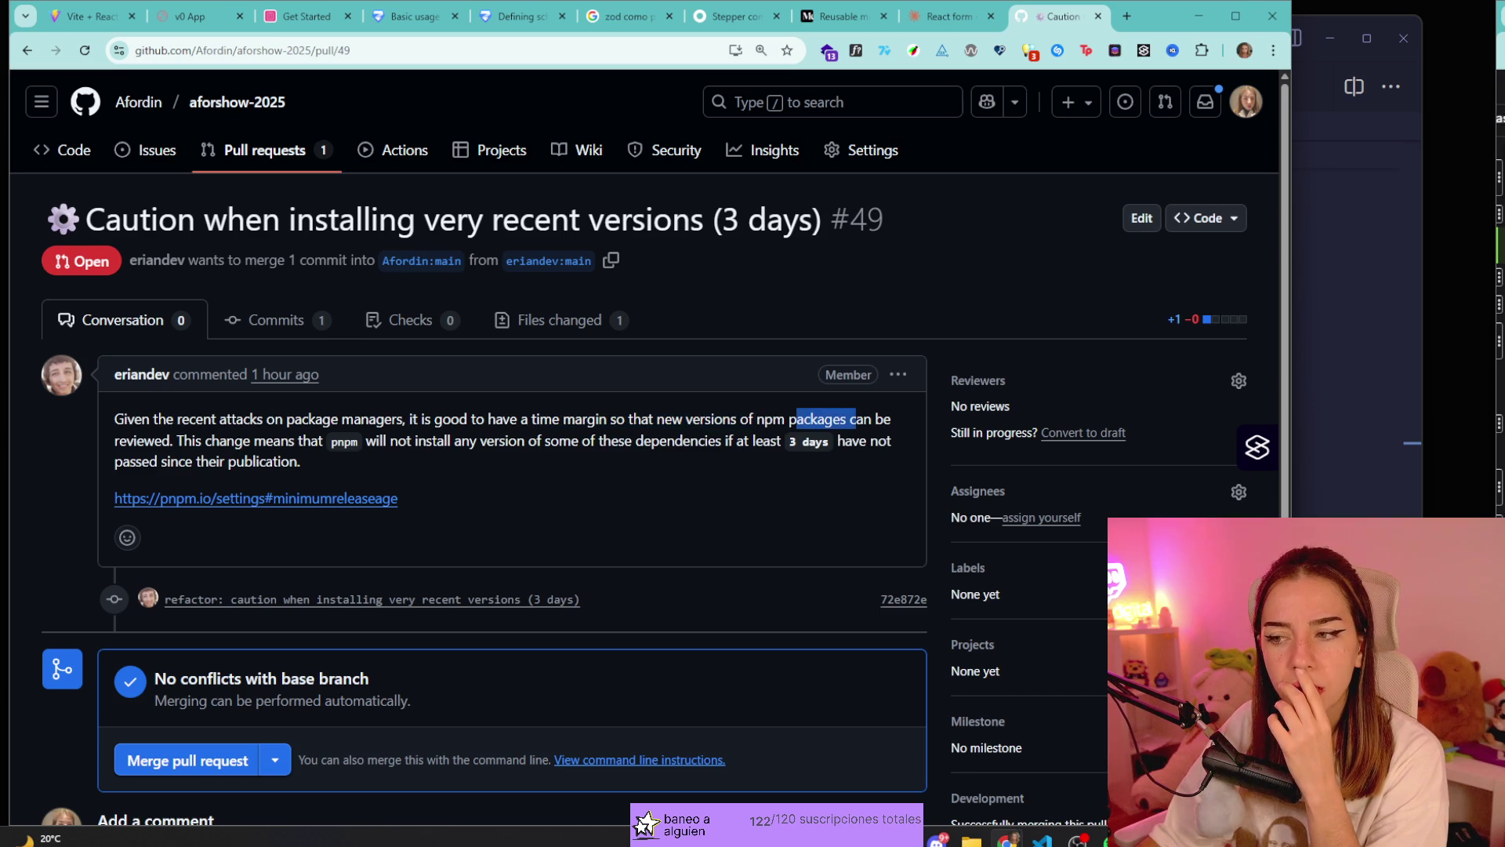
left_click_drag(144, 440, 301, 461)
left_click(300, 461)
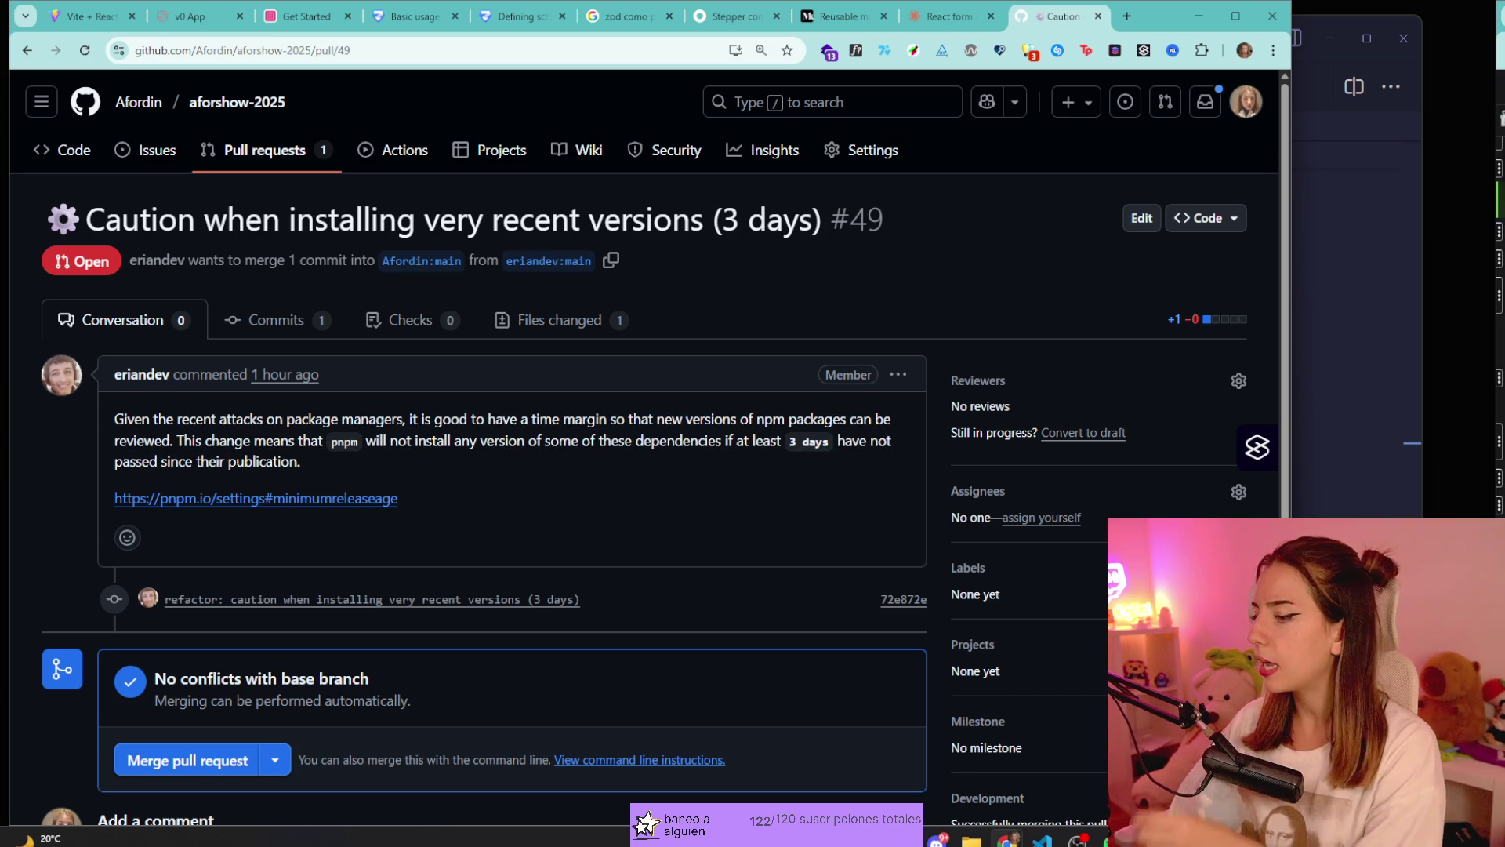
mouse_move(207, 461)
left_mouse_down()
mouse_move(363, 440)
mouse_move(193, 461)
left_mouse_up()
left_click(362, 440)
left_click(193, 461)
Finish reading the description, then view the pnpm-workspace.yaml diff adding minimumReleaseAge: 4320.
mouse_move(362, 440)
left_mouse_down()
mouse_move(619, 463)
mouse_move(852, 441)
left_mouse_up()
left_click_drag(167, 461, 280, 461)
left_click(338, 459)
scroll(336, 460, "down", 5)
scroll(340, 459, "up", 5)
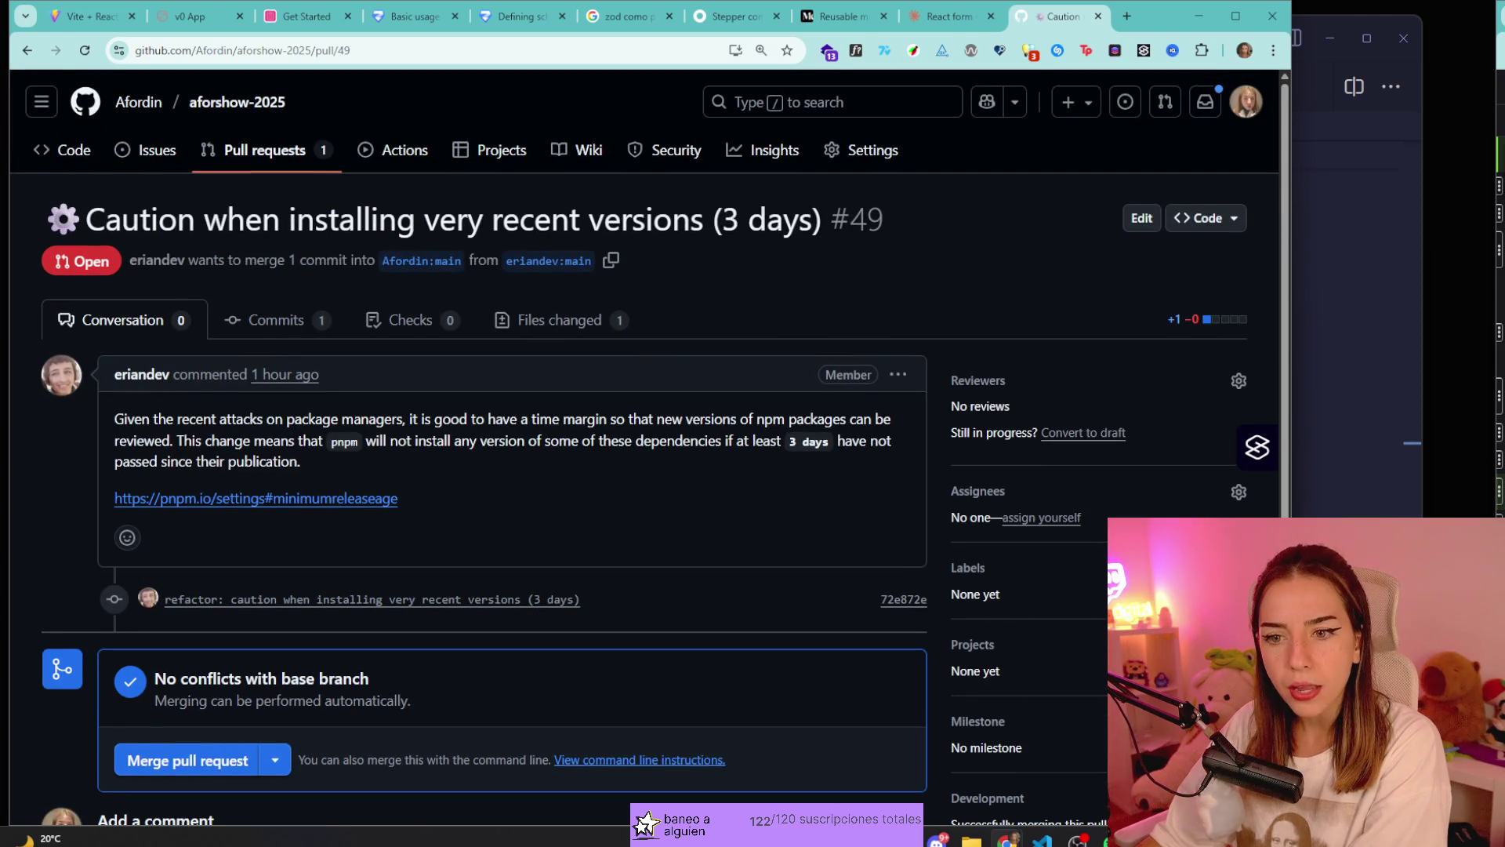
left_click(561, 321)
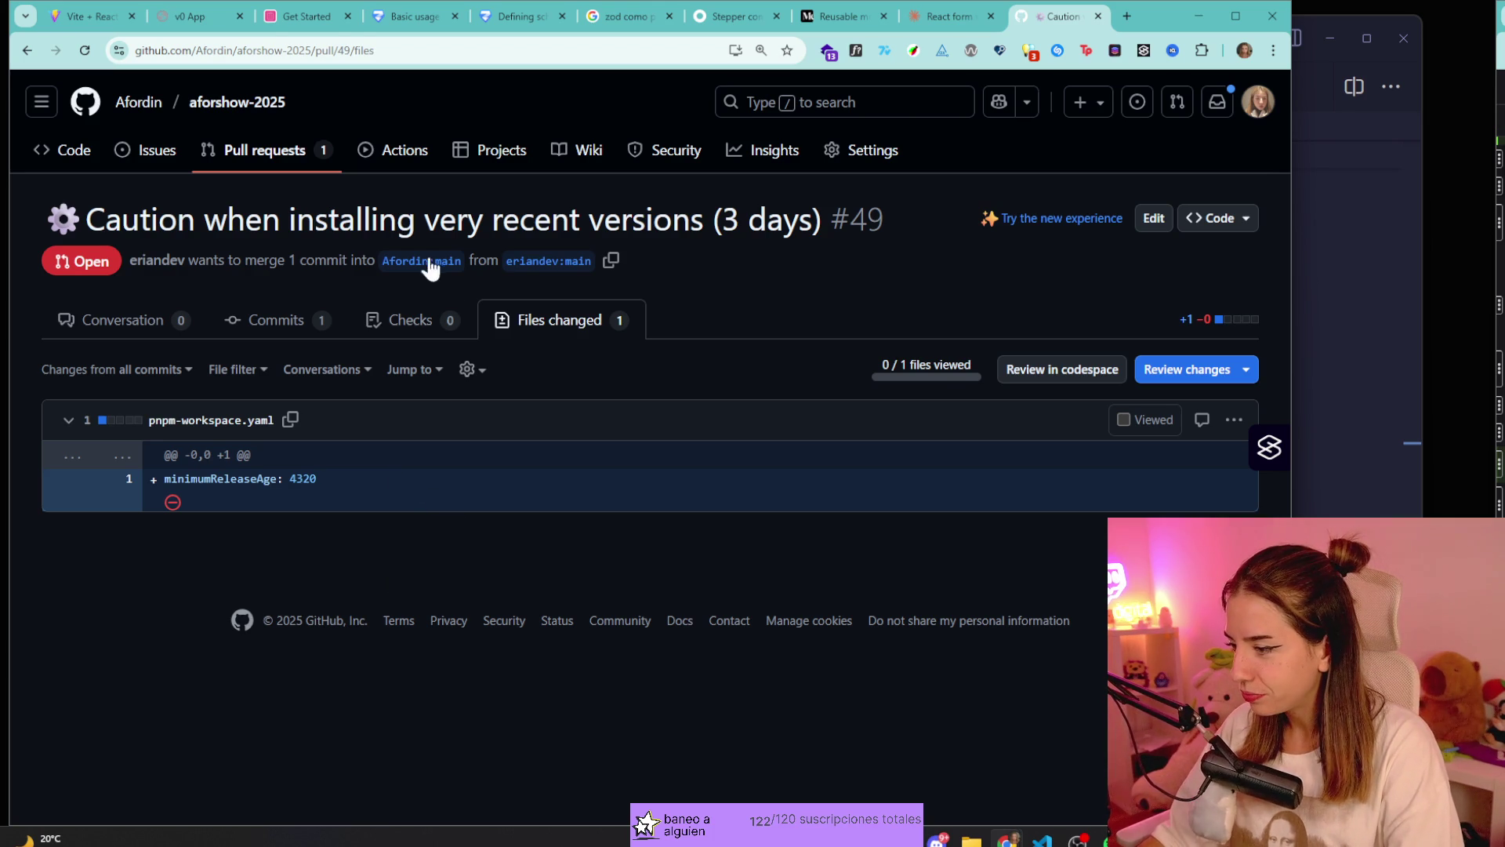
Merge pull request #49 into Afordin:main from the Conversation tab and confirm the merge.
left_click(174, 322)
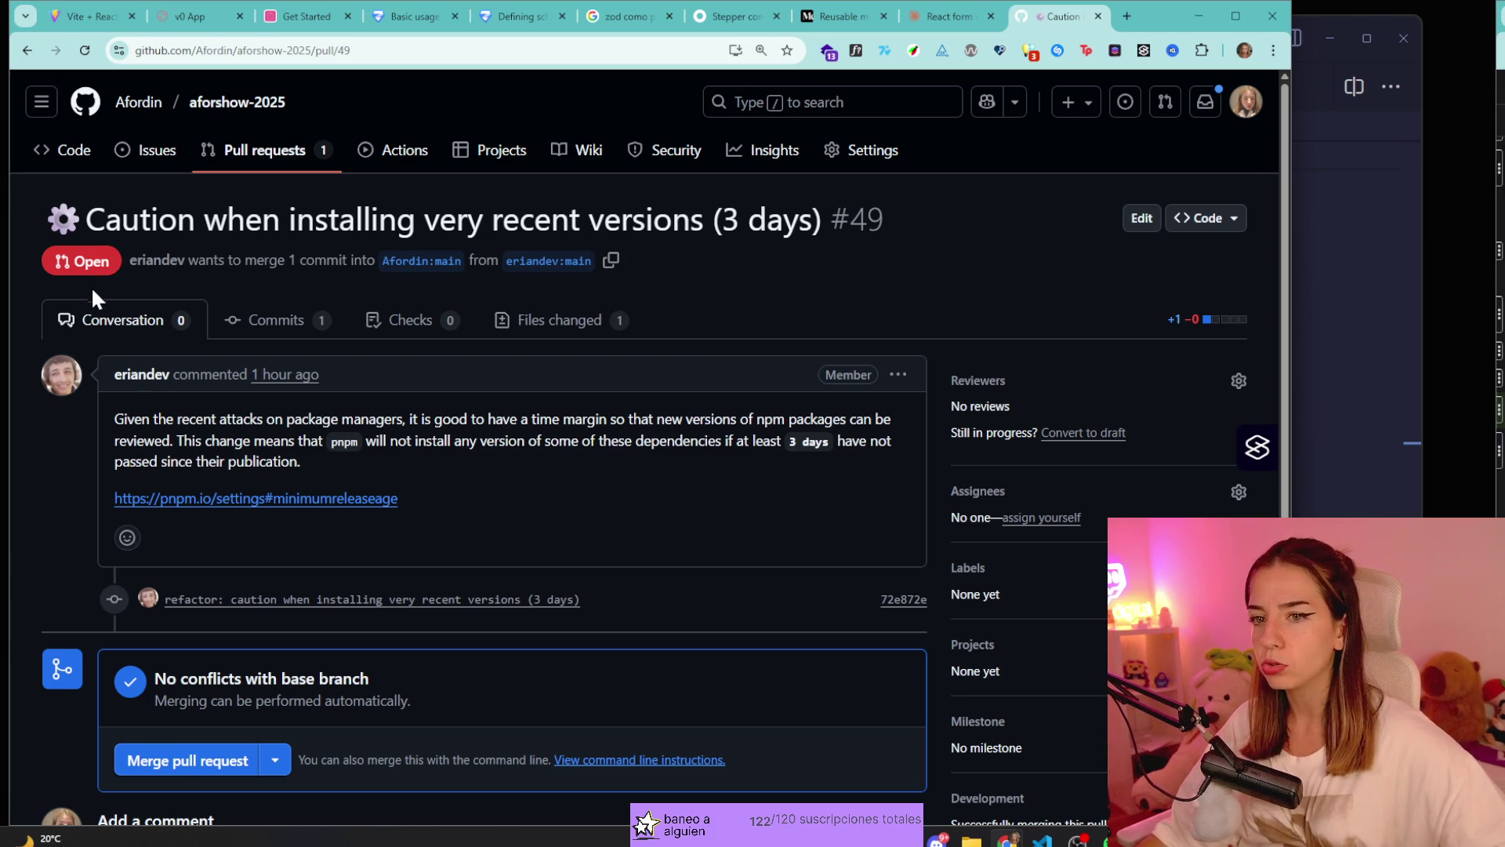
scroll(303, 317, "down", 5)
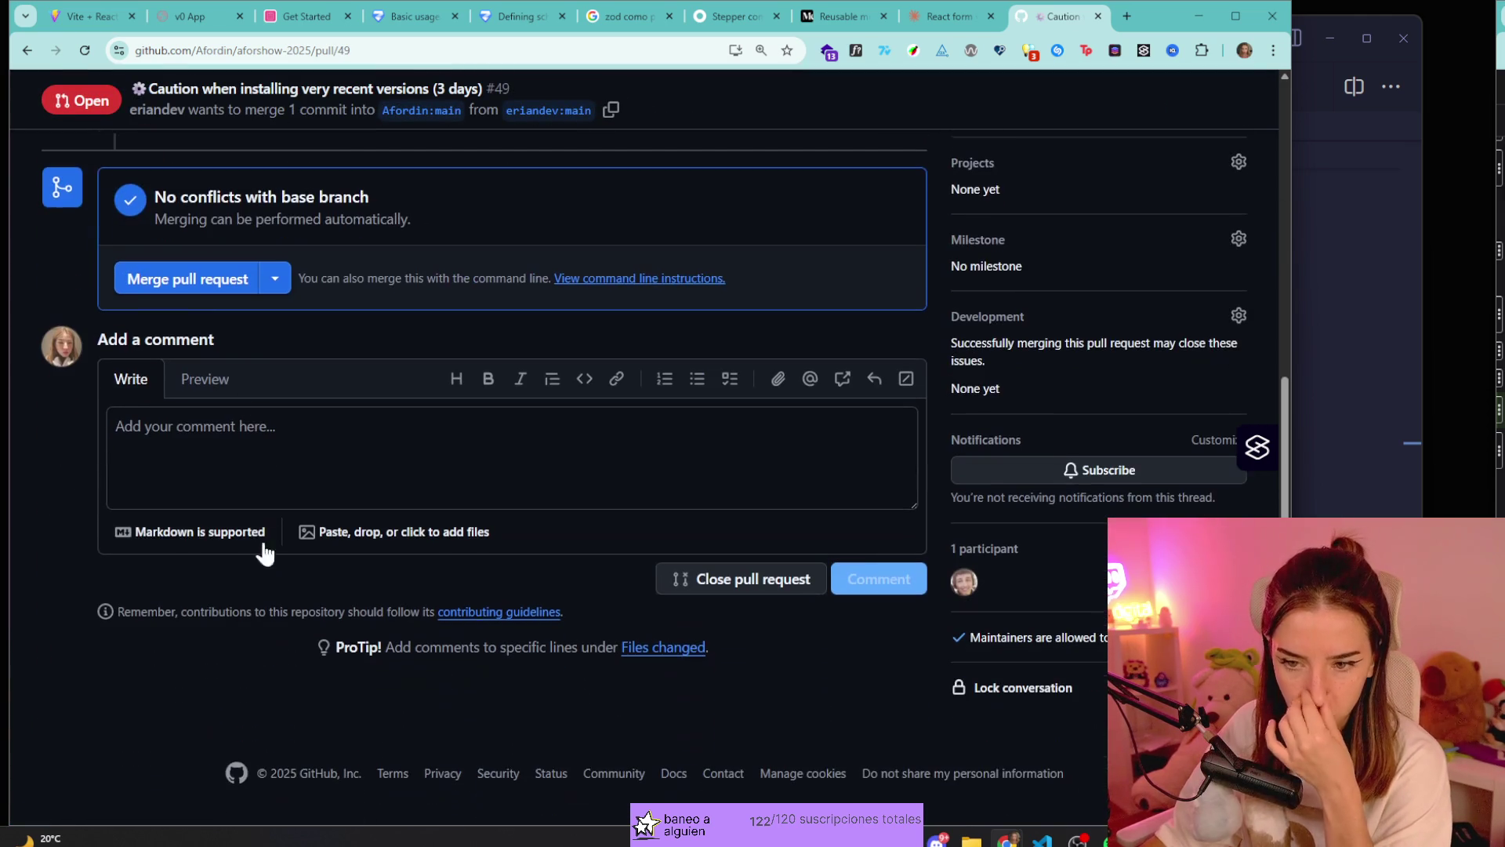
left_click(202, 283)
left_click(198, 531)
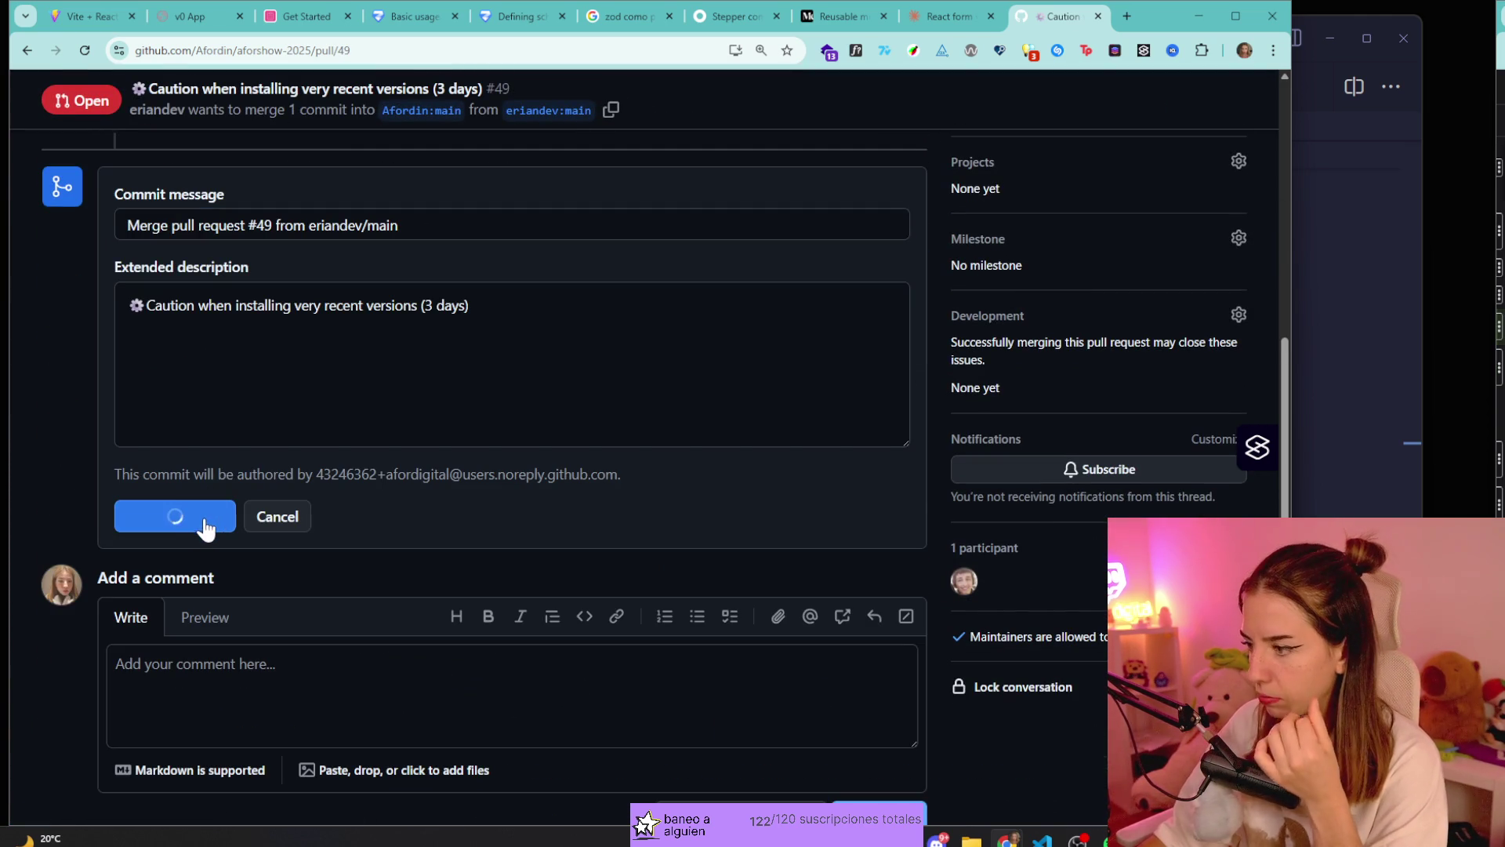
scroll(573, 510, "up", 7)
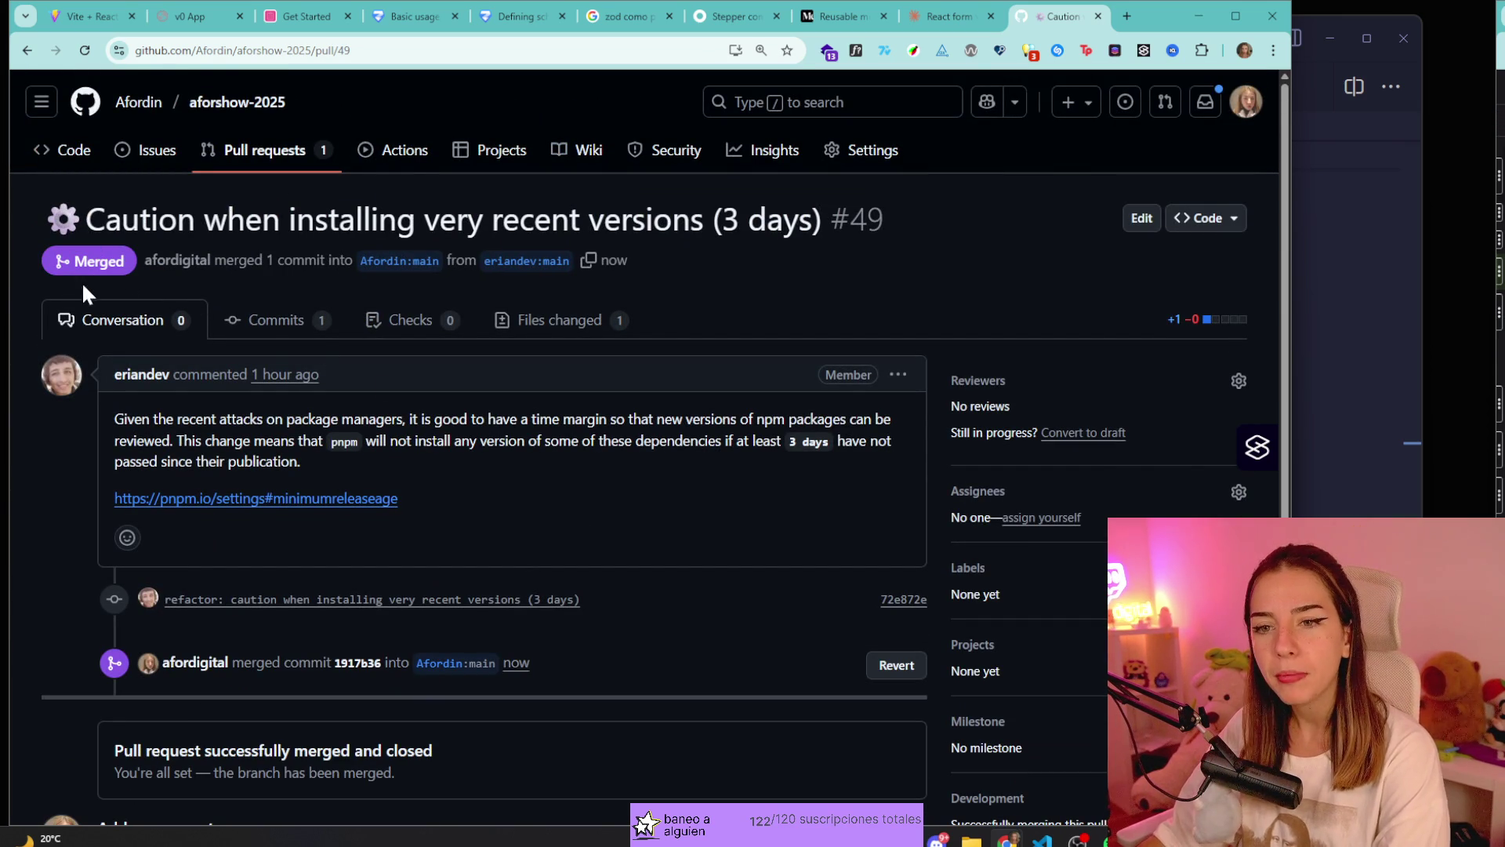
left_click(317, 163)
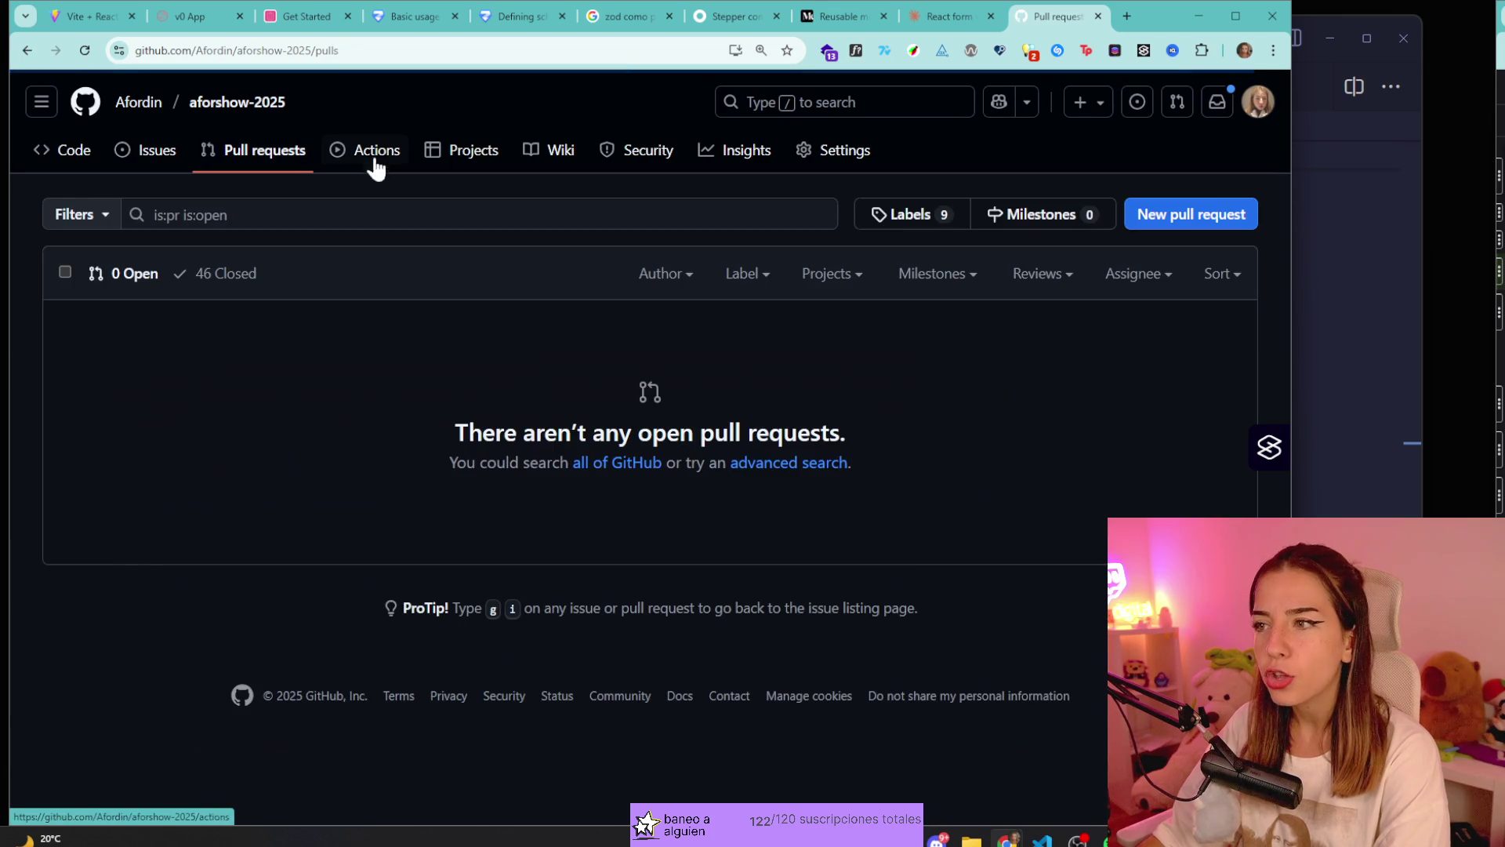
Open the afordigital repositories list from the account menu.
left_click(1258, 101)
left_click(1126, 276)
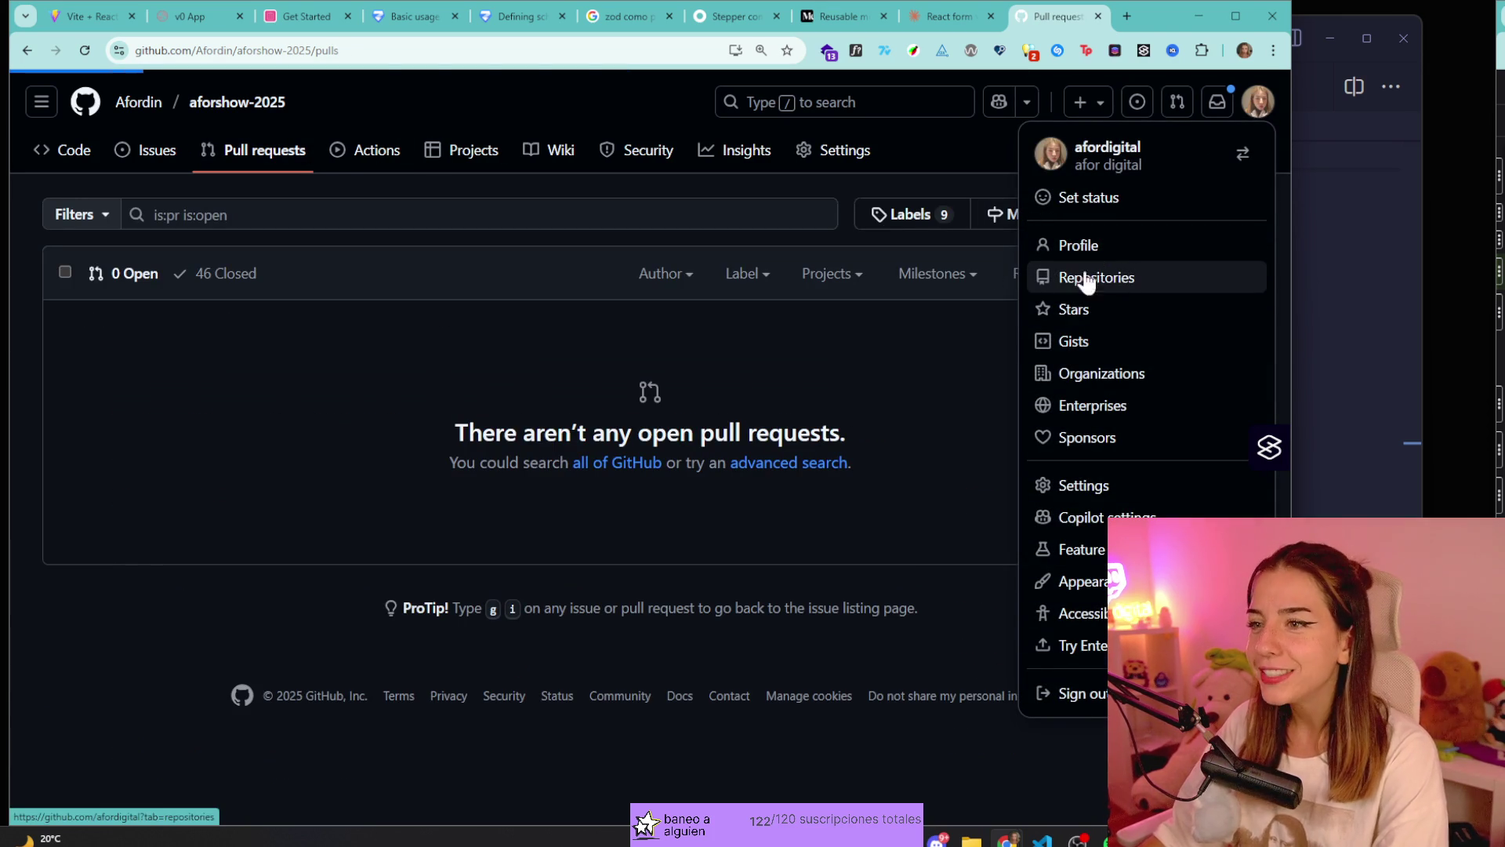
scroll(556, 454, "down", 3)
scroll(454, 472, "up", 3)
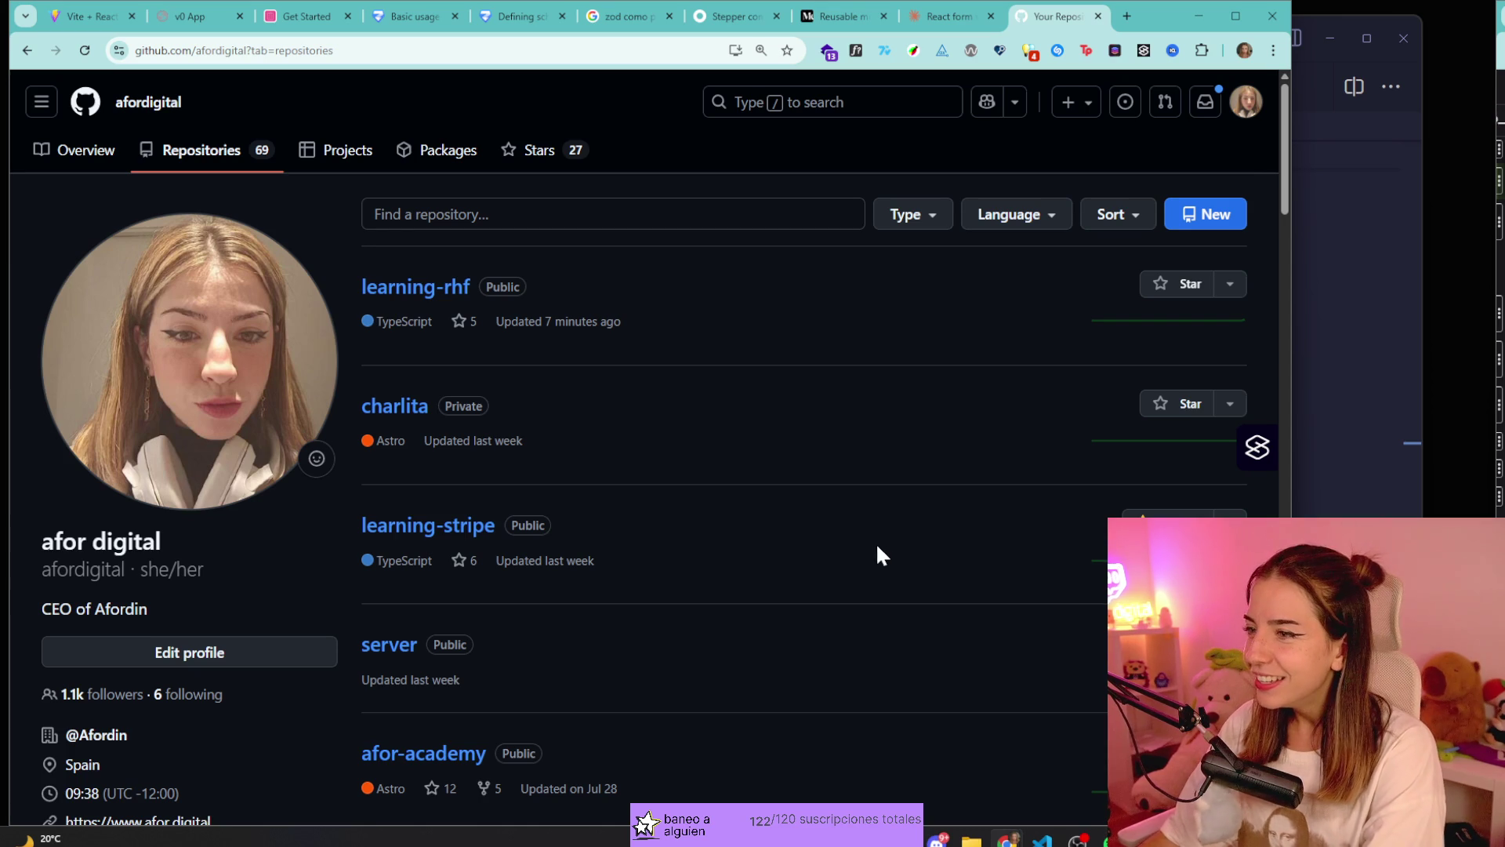
Switch to the profile Overview, then return to the Repositories tab and reload it.
left_click(87, 150)
left_click(217, 157)
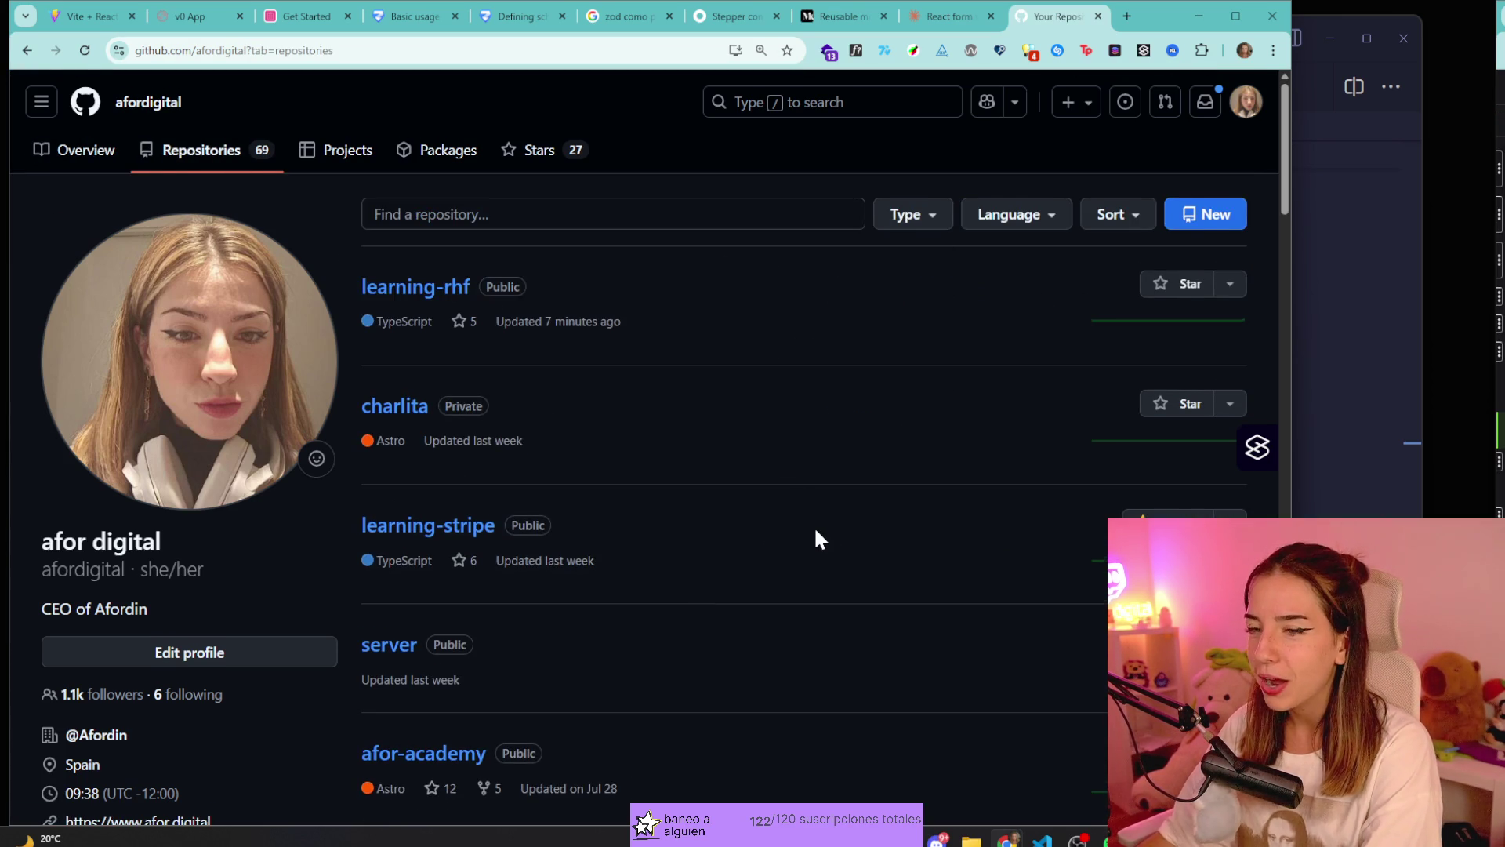
scroll(820, 539, "down", 1)
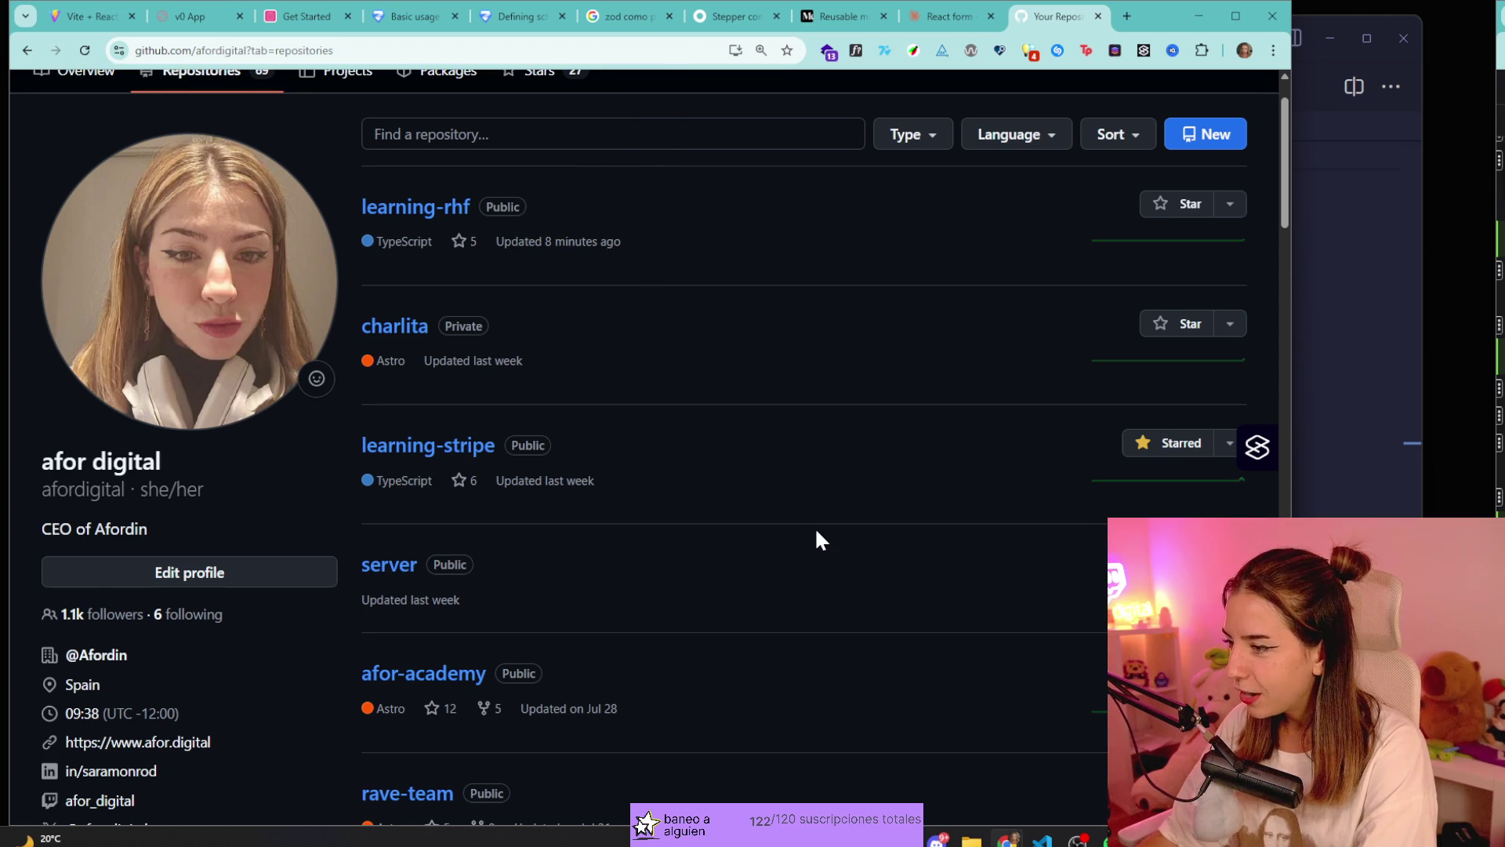
scroll(776, 453, "up", 1)
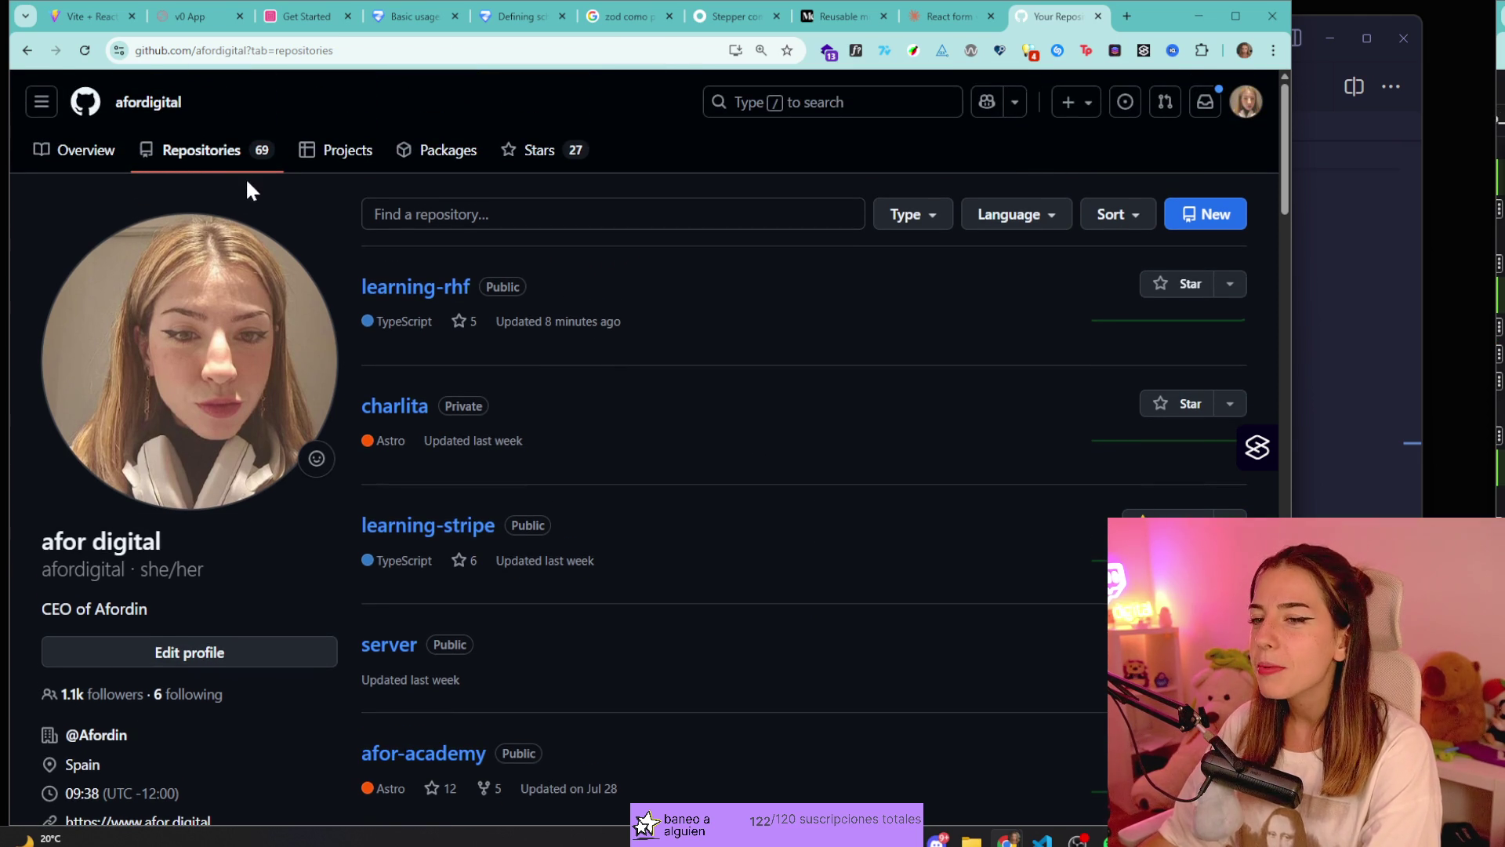
left_click(241, 155)
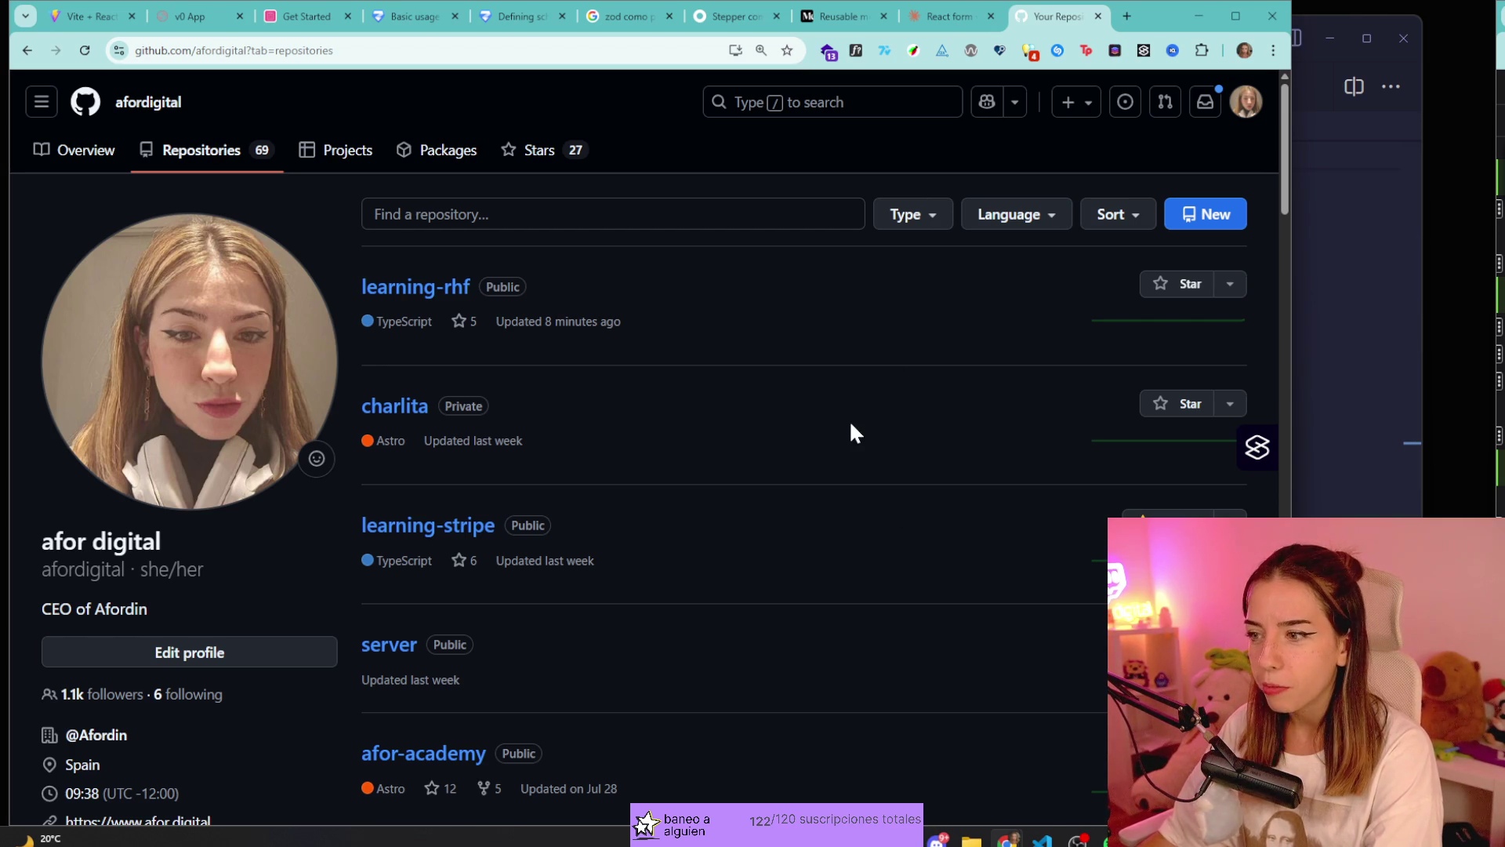
left_click(252, 162)
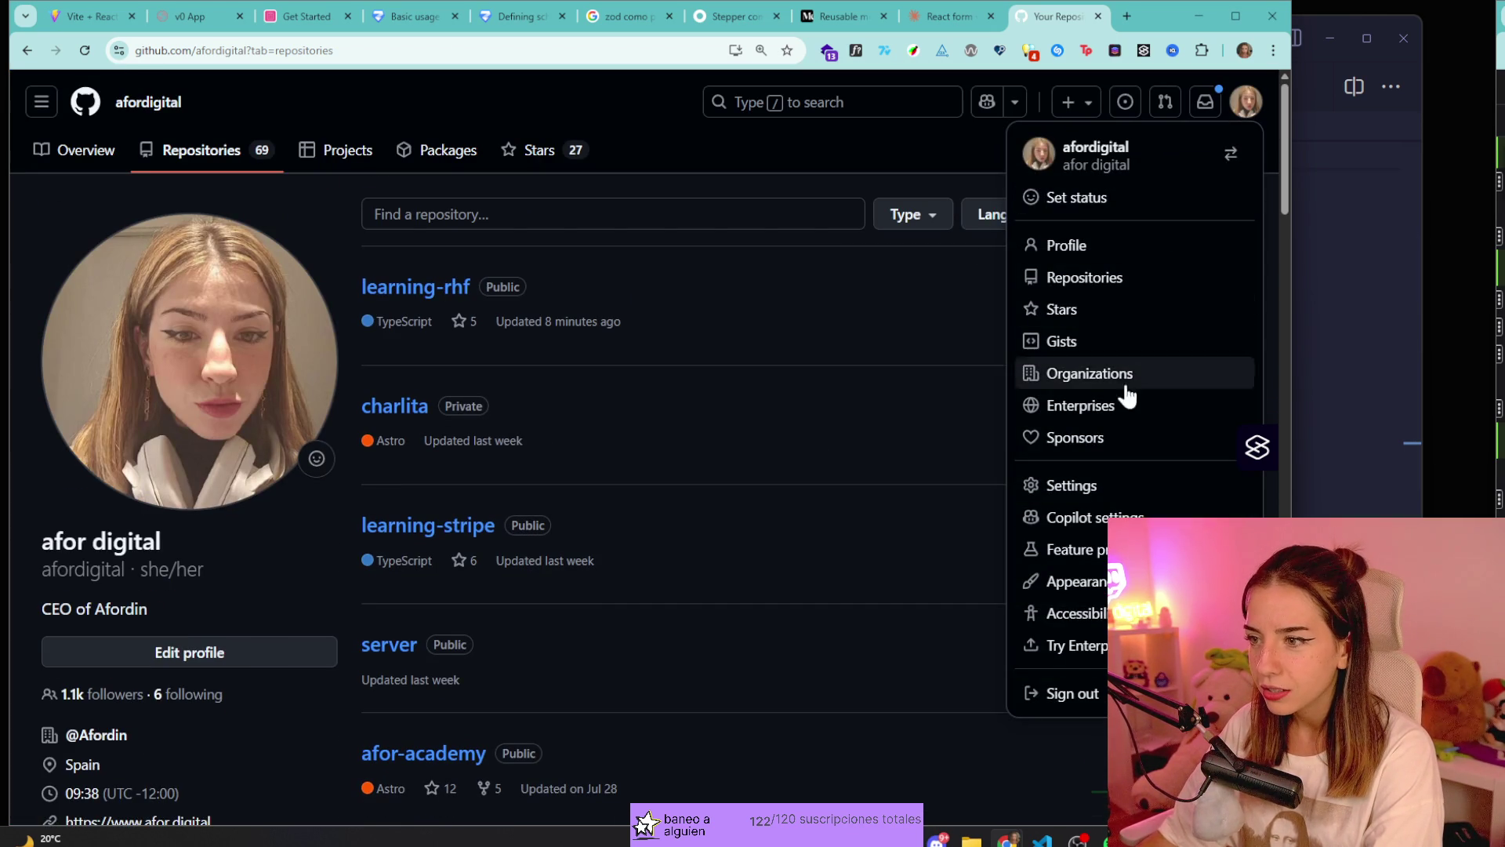
left_click(1090, 582)
scroll(746, 353, "down", 4)
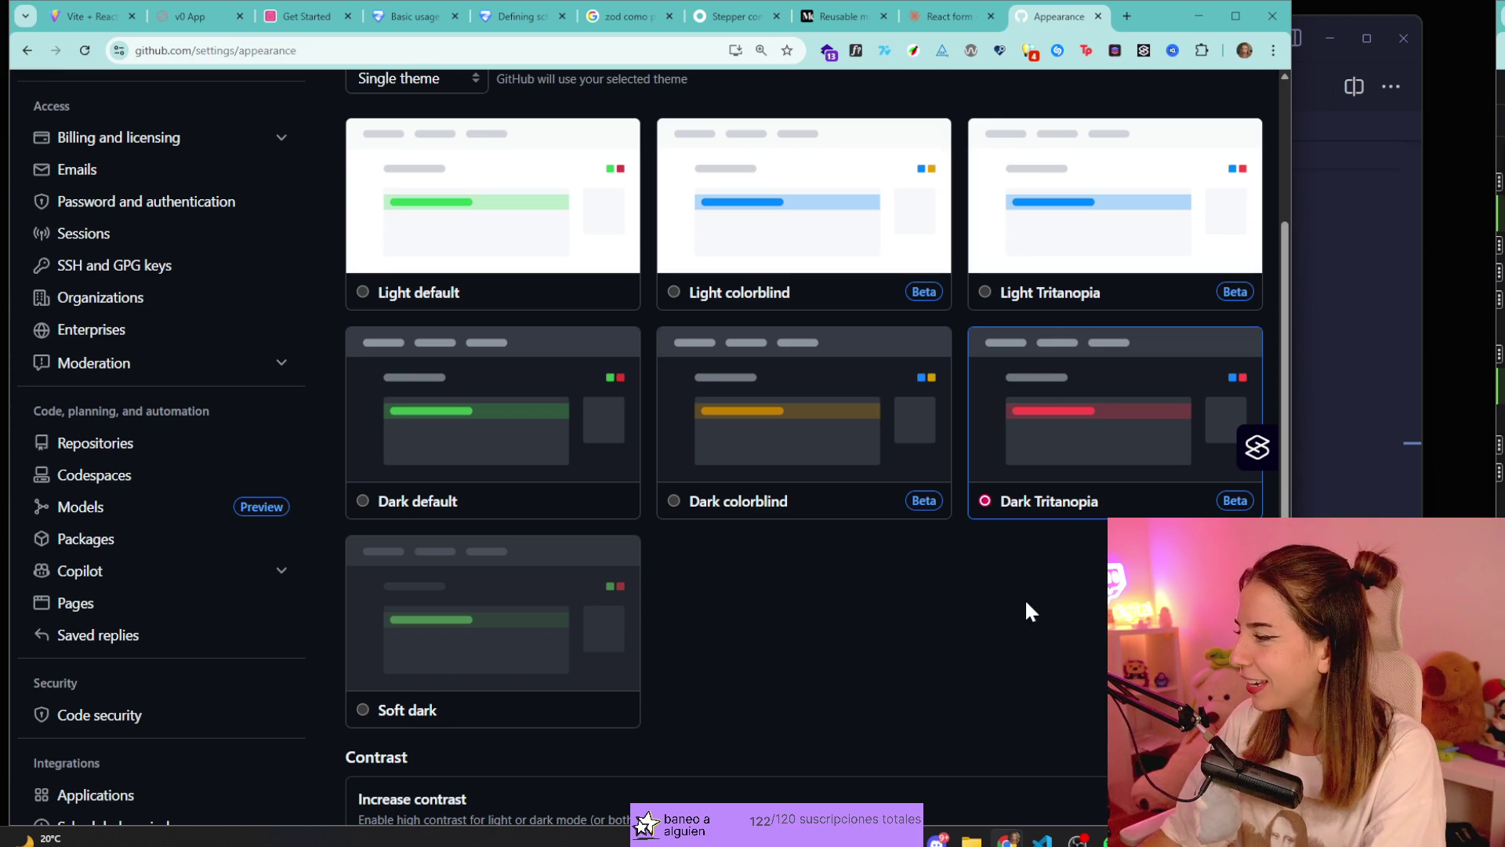
key("alt+Left")
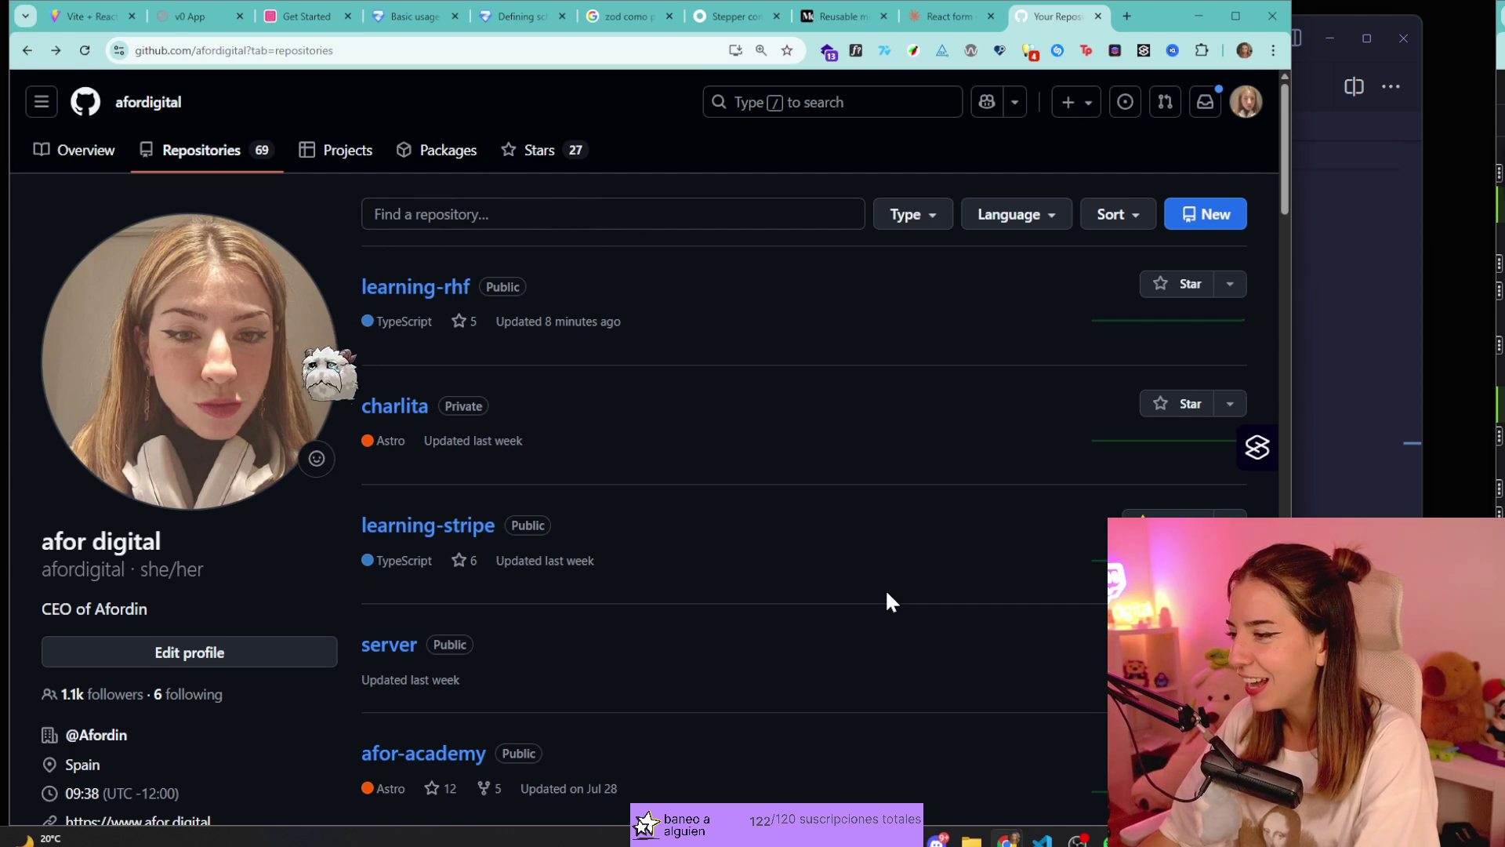
left_click(259, 161)
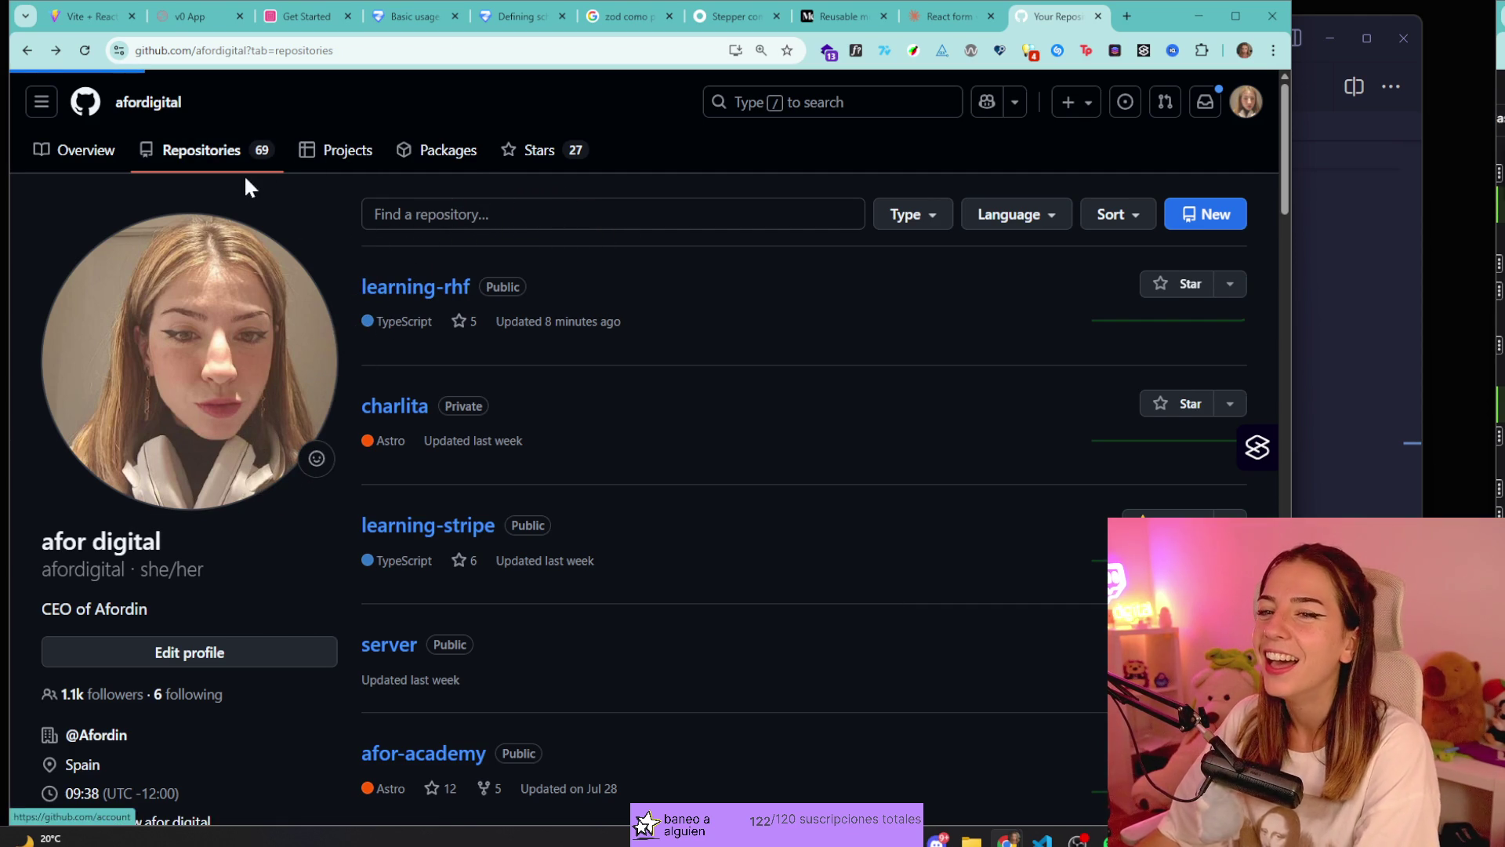
Open the learning-rhf repository and look over its contents.
left_click(444, 291)
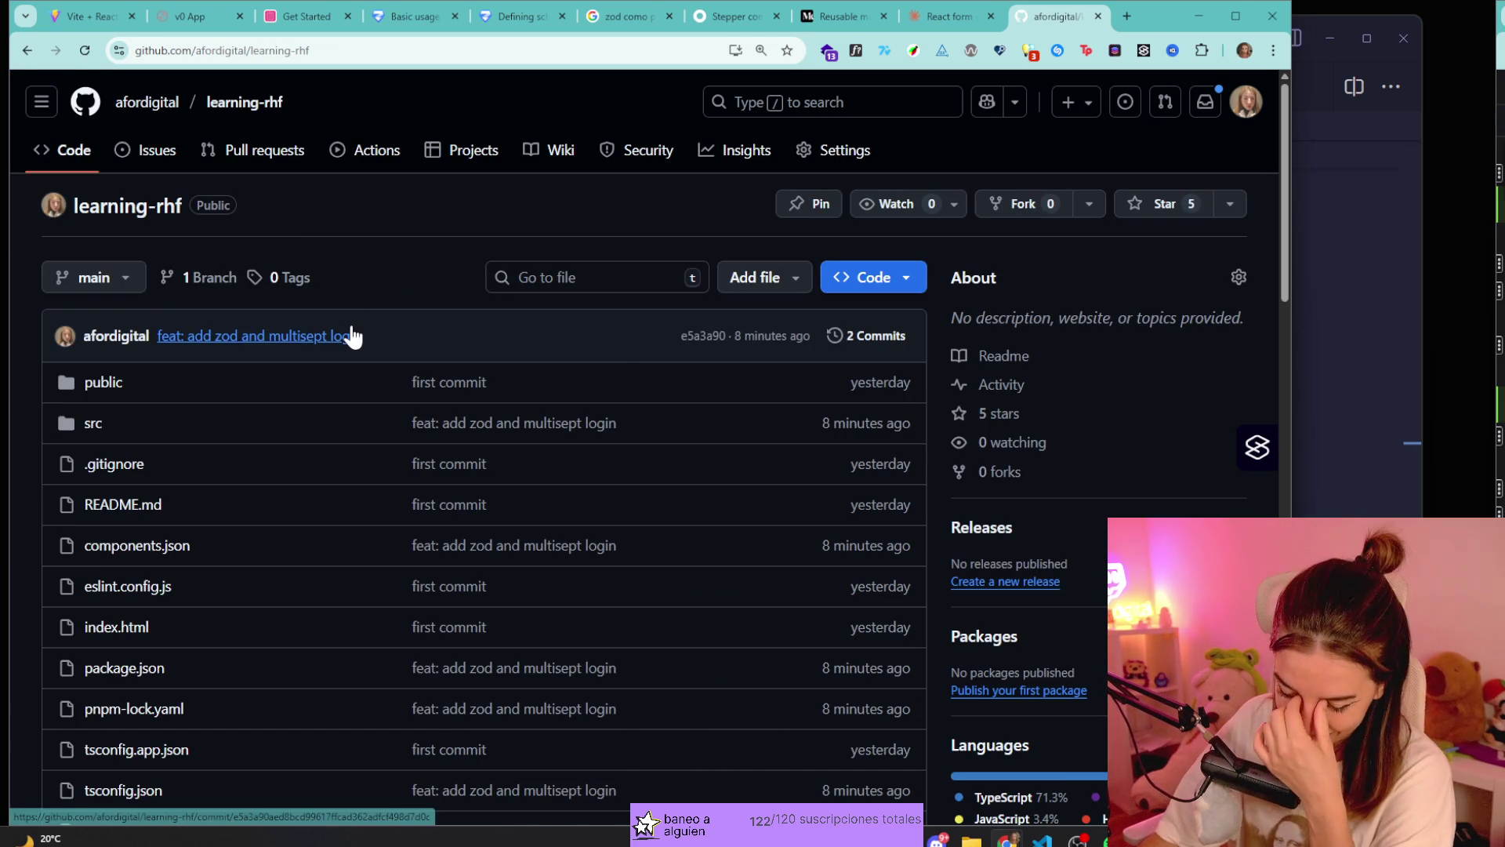
mouse_move(346, 340)
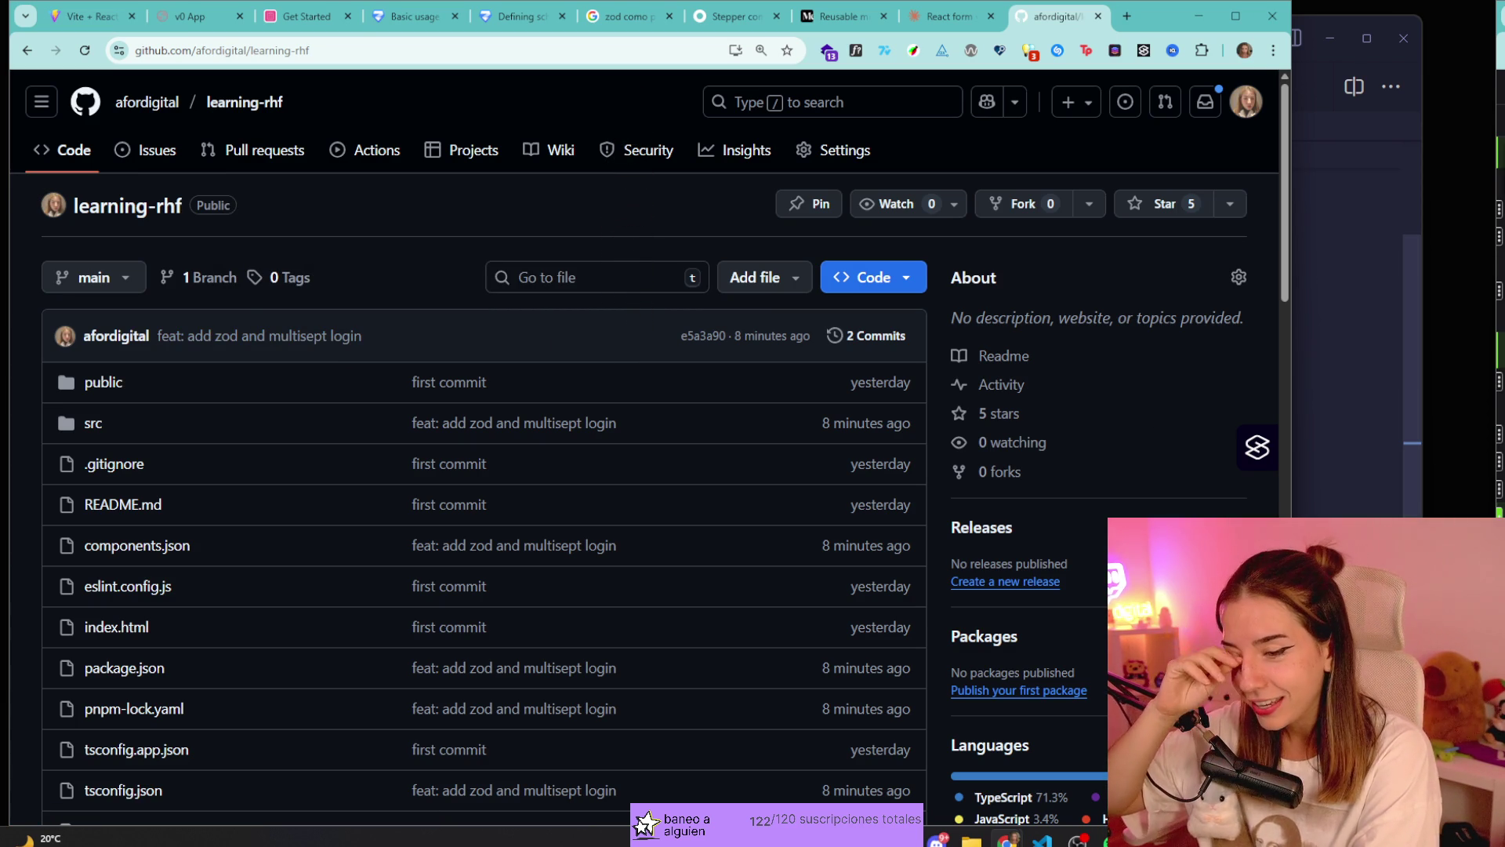
scroll(542, 275, "down", 12)
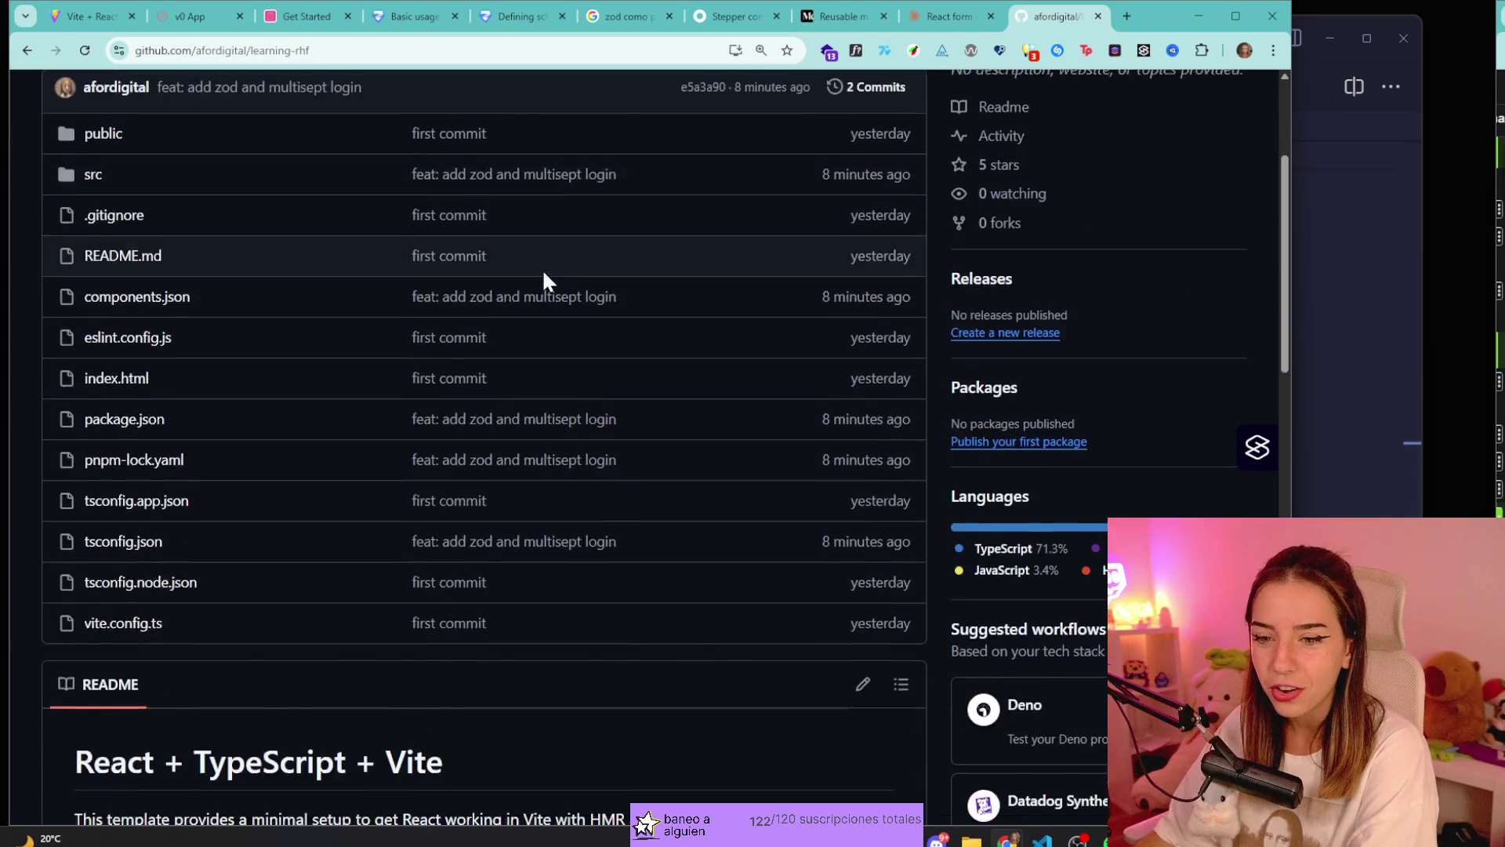
scroll(369, 423, "up", 10)
scroll(373, 428, "up", 3)
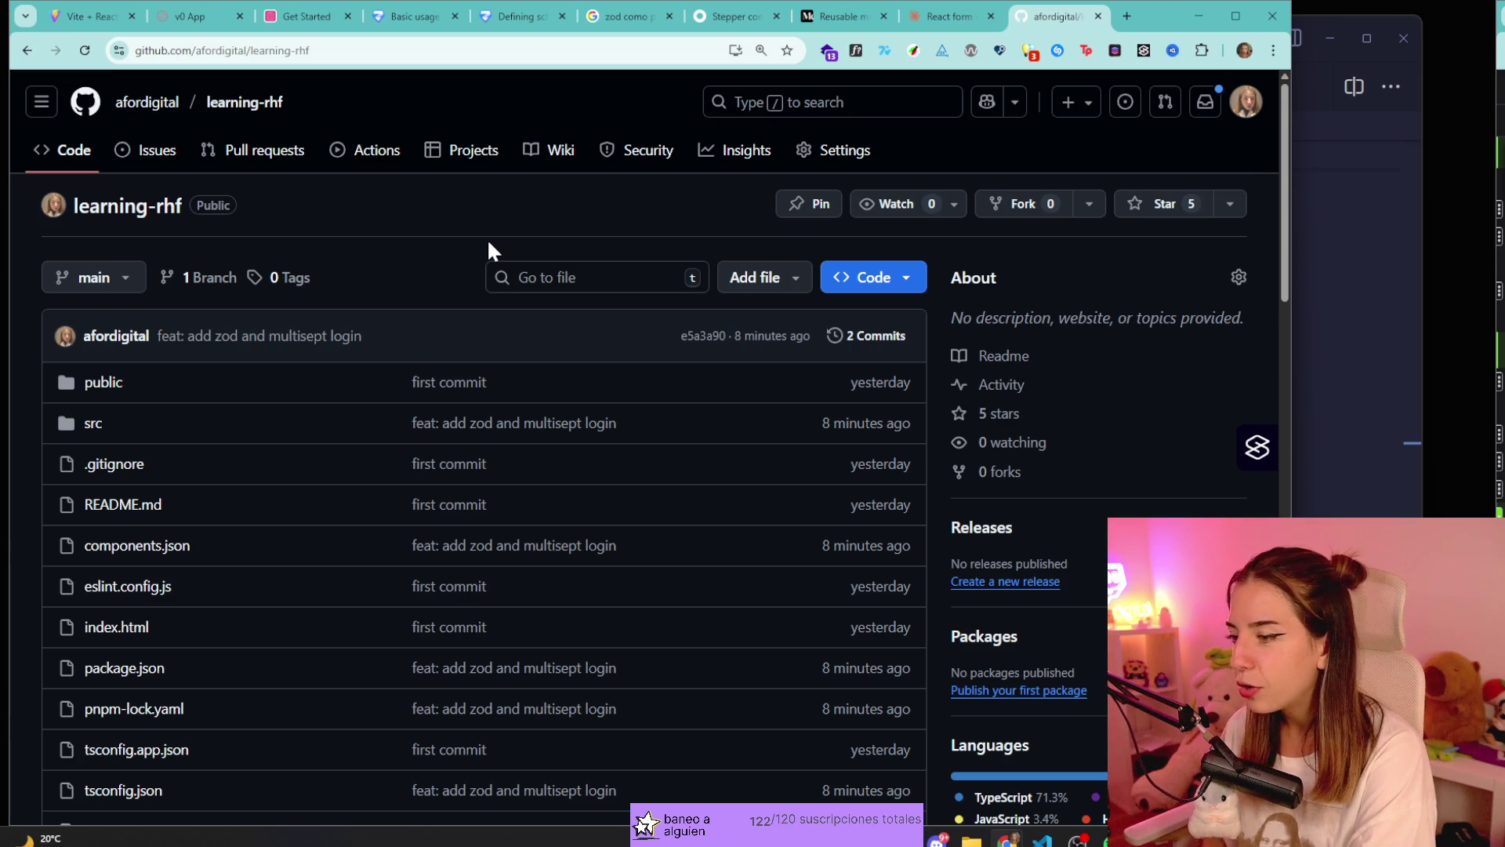
Go from the latest commit author's page to the afordigital profile page.
left_click(118, 342)
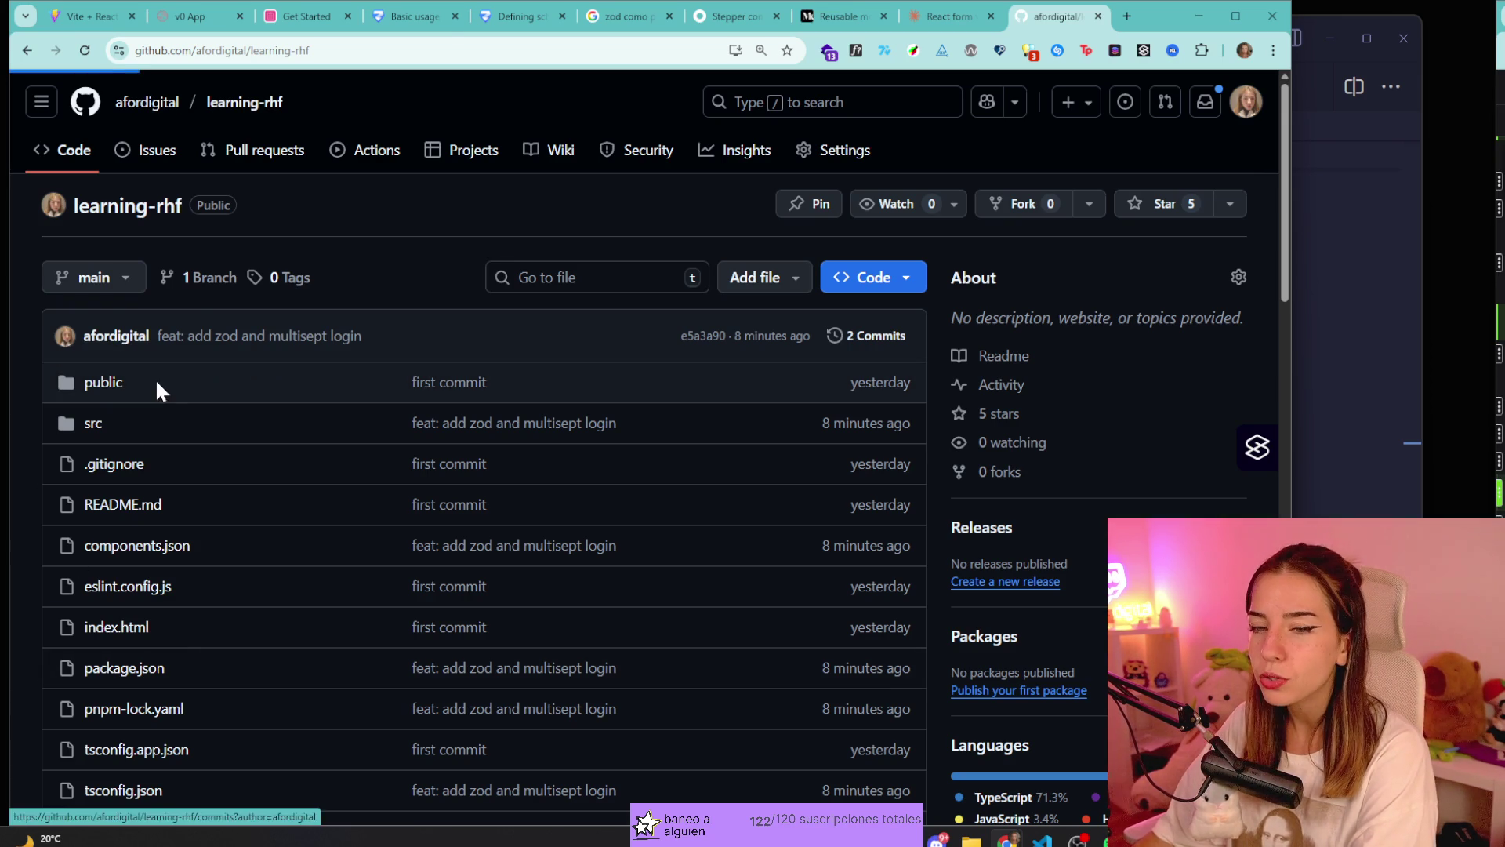
left_click(147, 102)
scroll(102, 459, "down", 5)
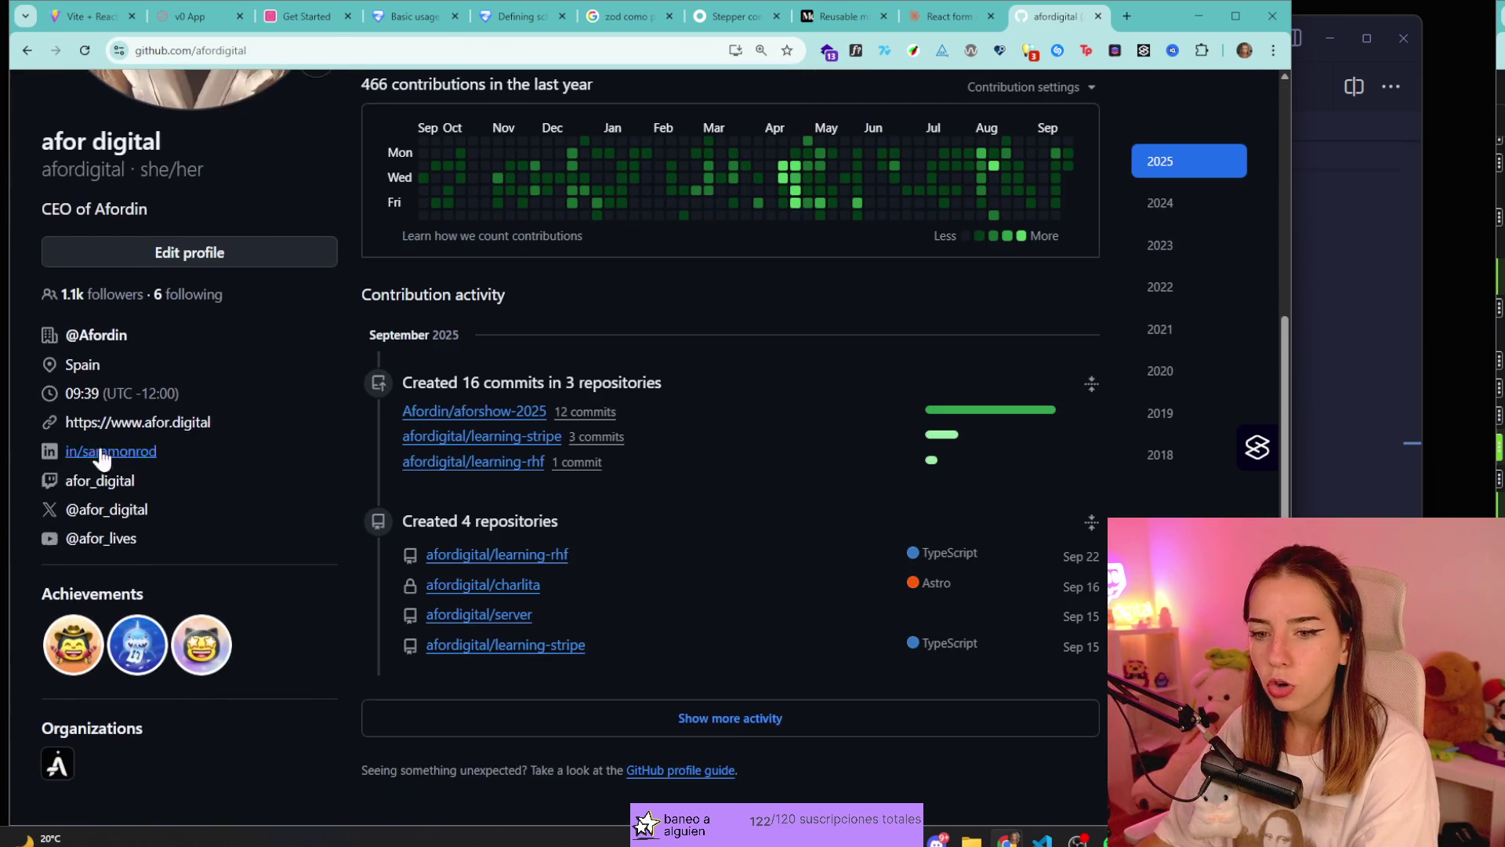
left_click(275, 630)
scroll(275, 631, "down", 1)
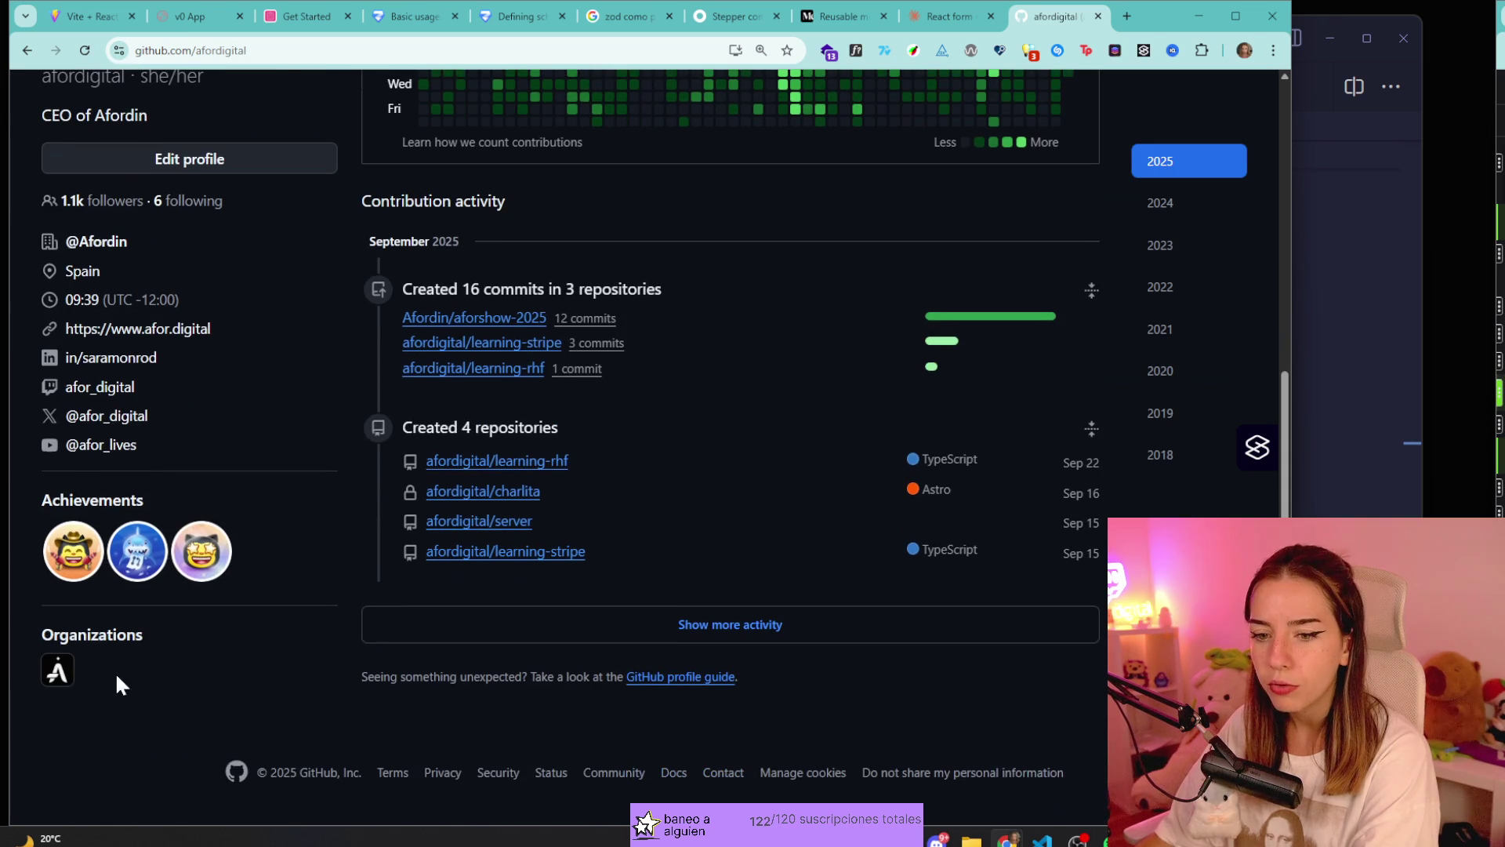
Browse the Afordin organization page, then return to the top of the personal profile.
left_click(83, 652)
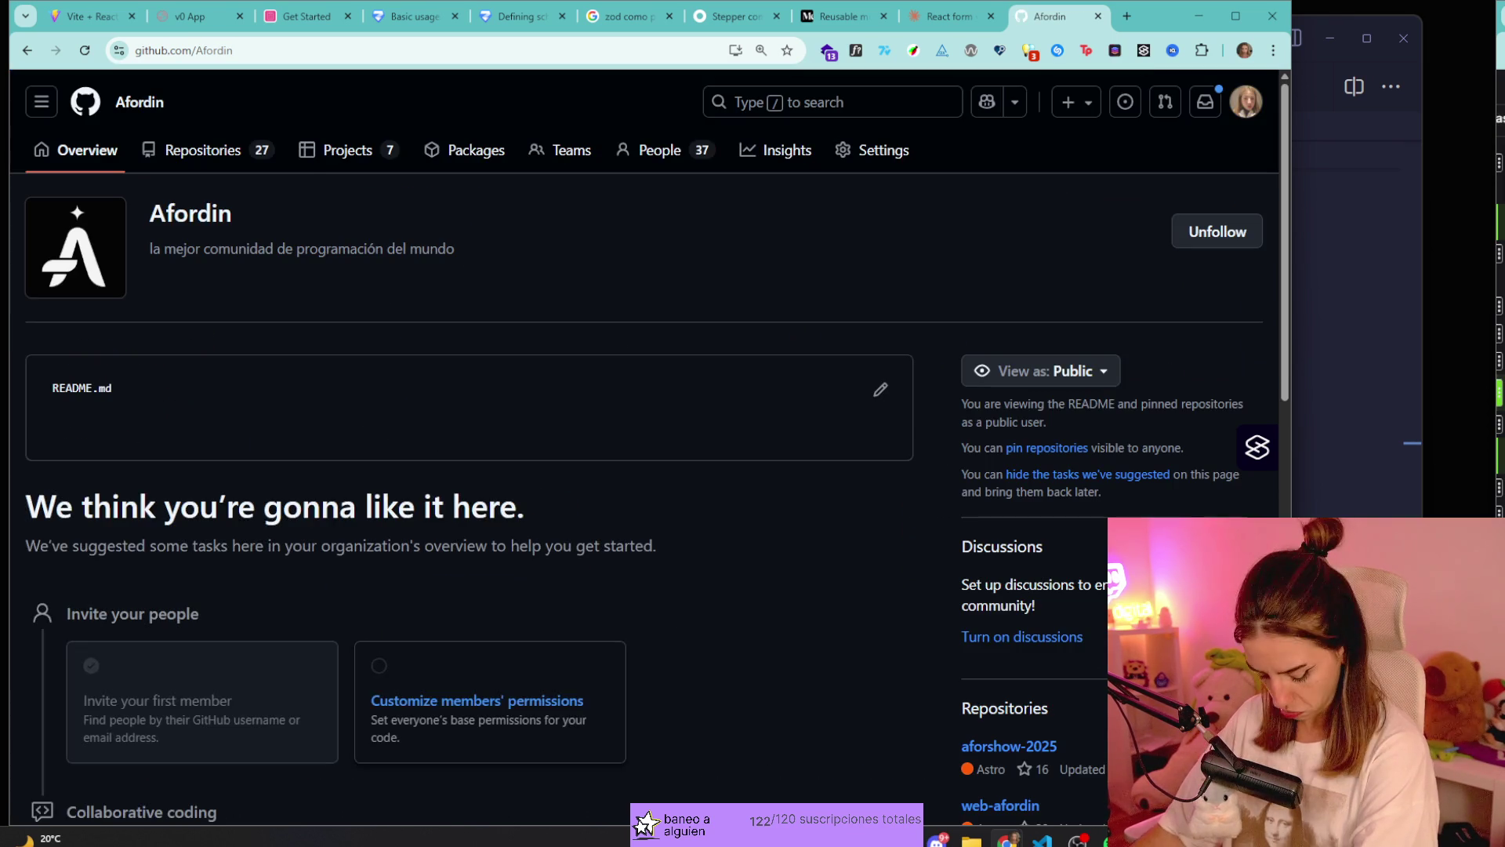
scroll(546, 401, "down", 10)
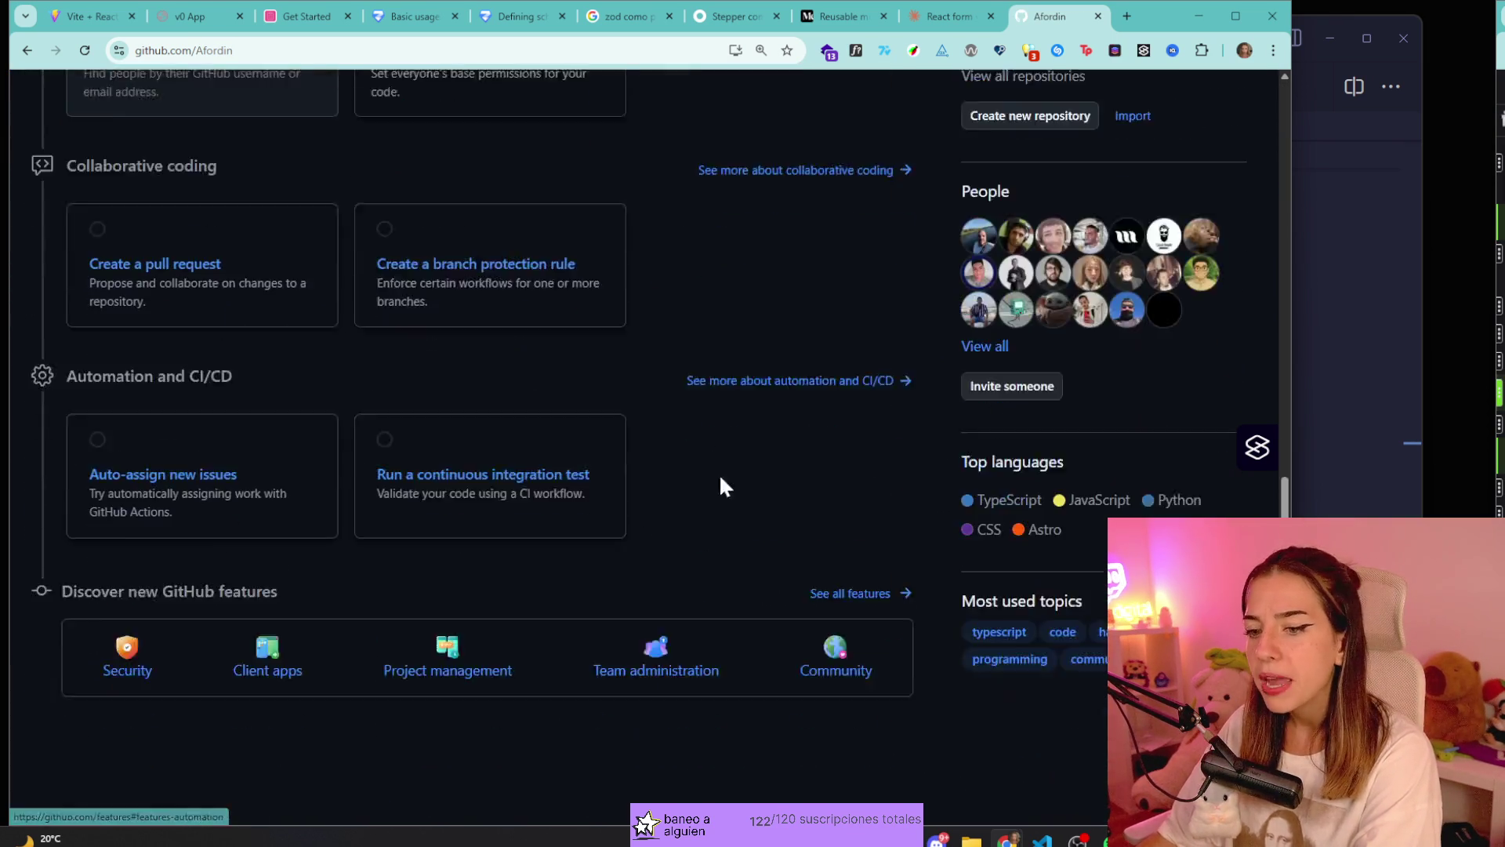
scroll(719, 473, "up", 5)
scroll(1090, 345, "down", 4)
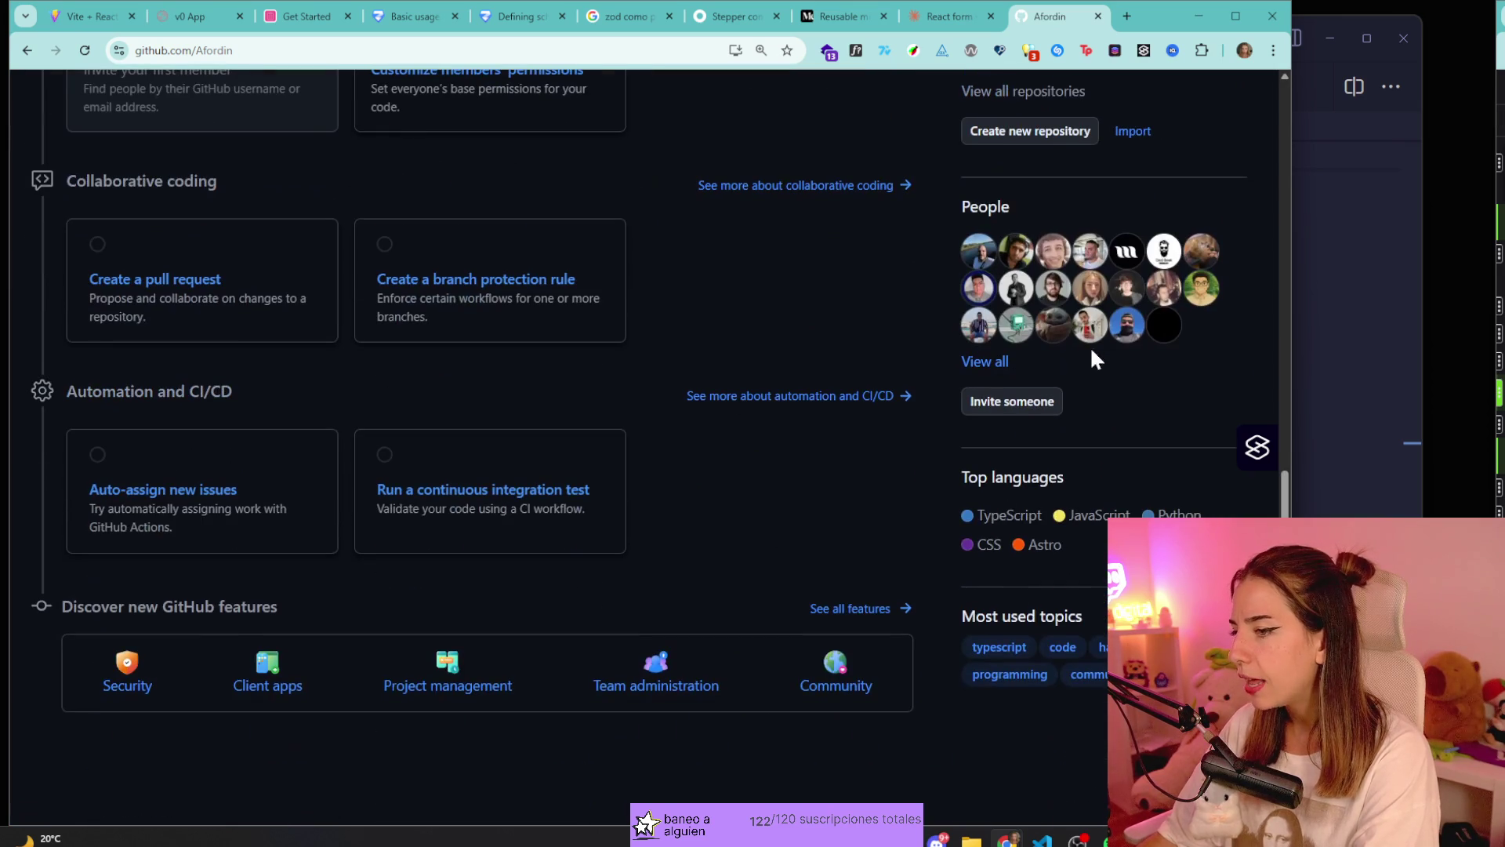
scroll(840, 582, "up", 10)
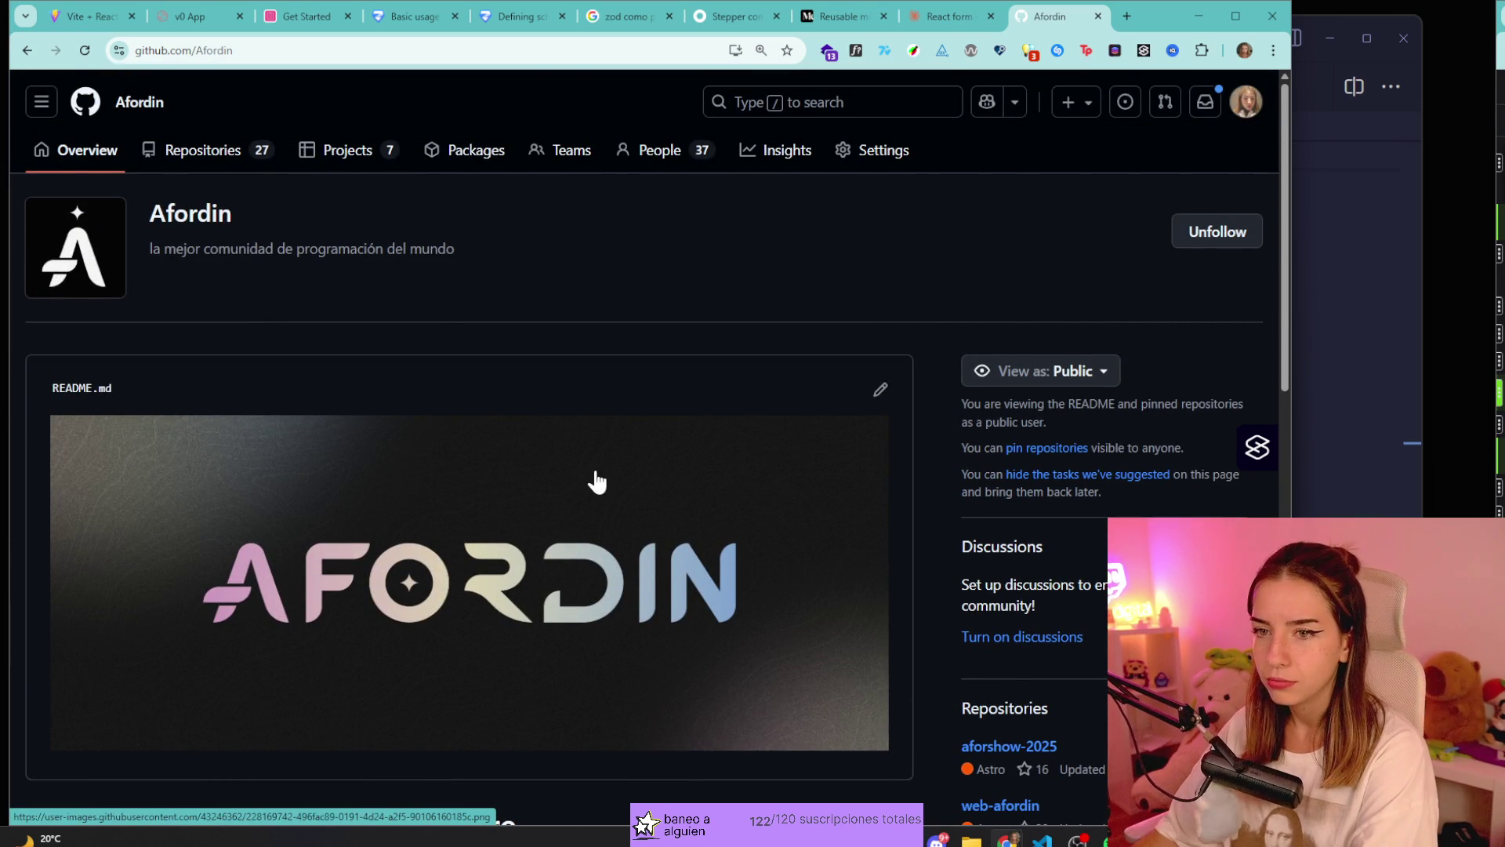
scroll(862, 424, "up", 6)
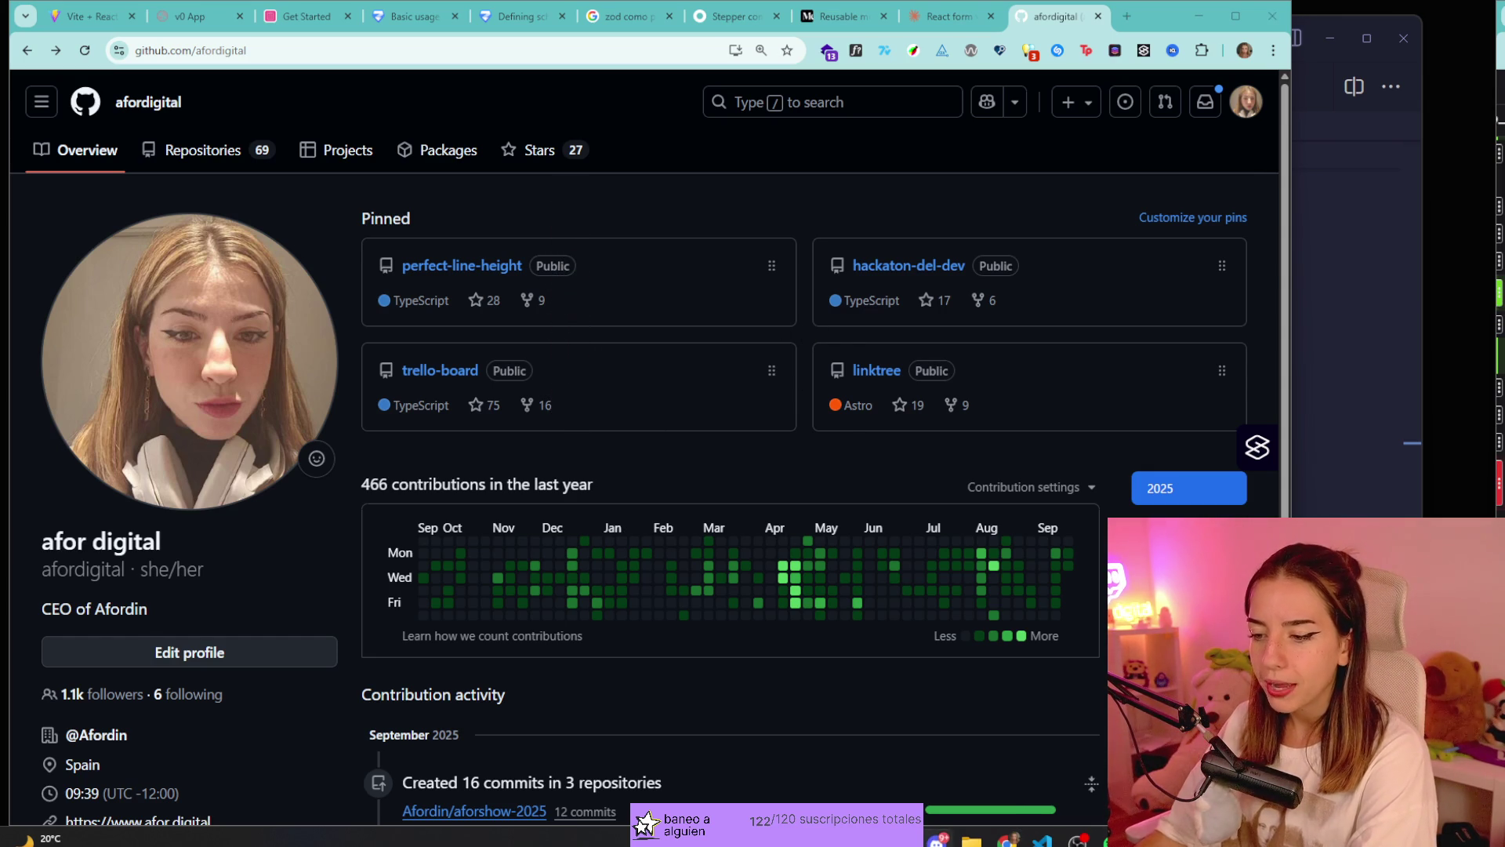
Bring the Discord window forward and scroll its channel list.
mouse_move(1490, 118)
left_mouse_down()
mouse_move(1079, 129)
mouse_move(502, 27)
left_mouse_up()
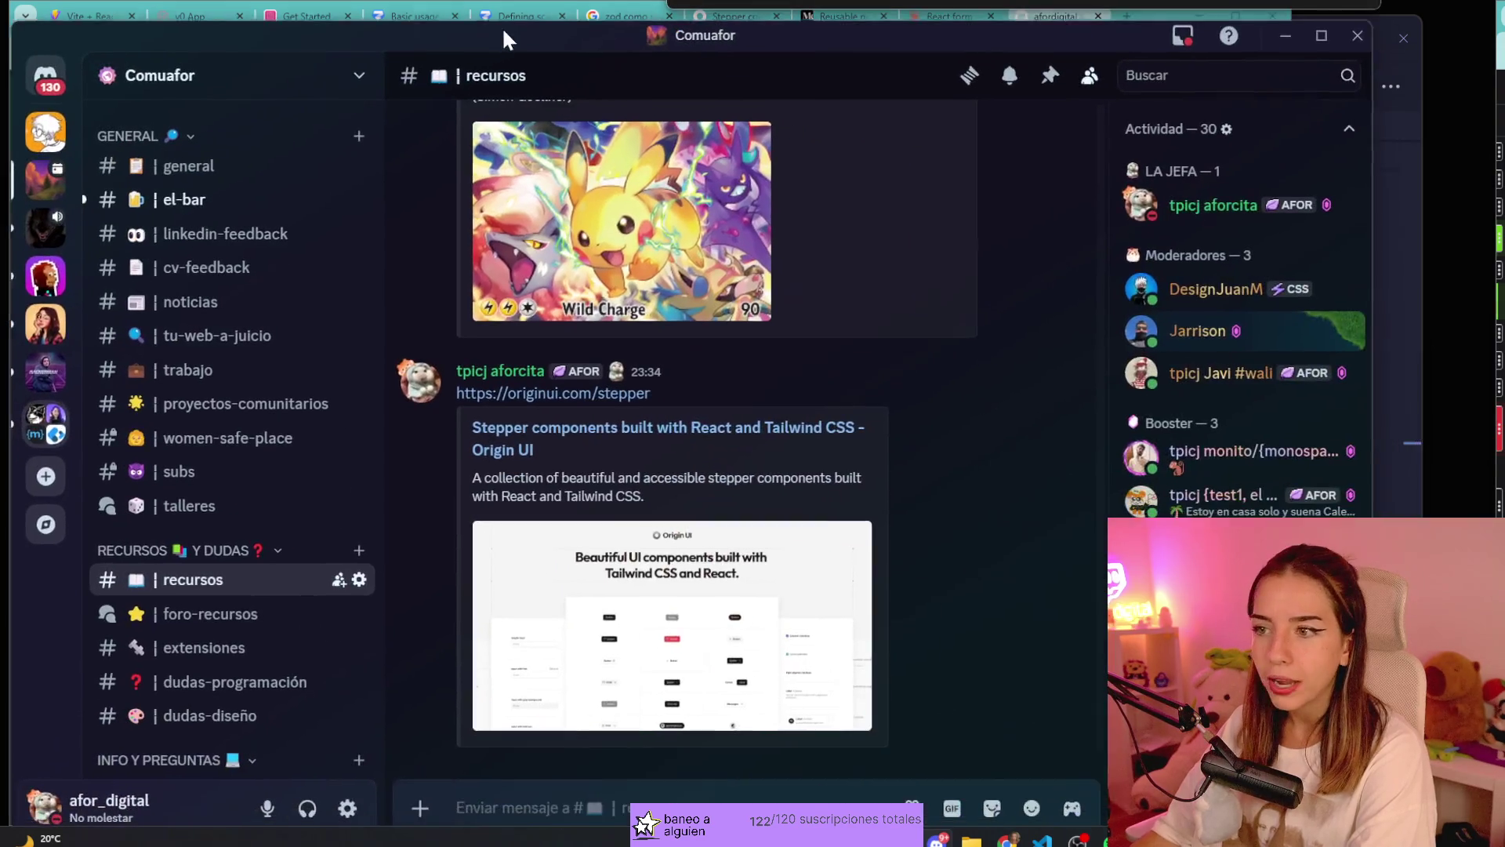
scroll(271, 368, "up", 1)
scroll(267, 470, "up", 5)
scroll(242, 685, "down", 3)
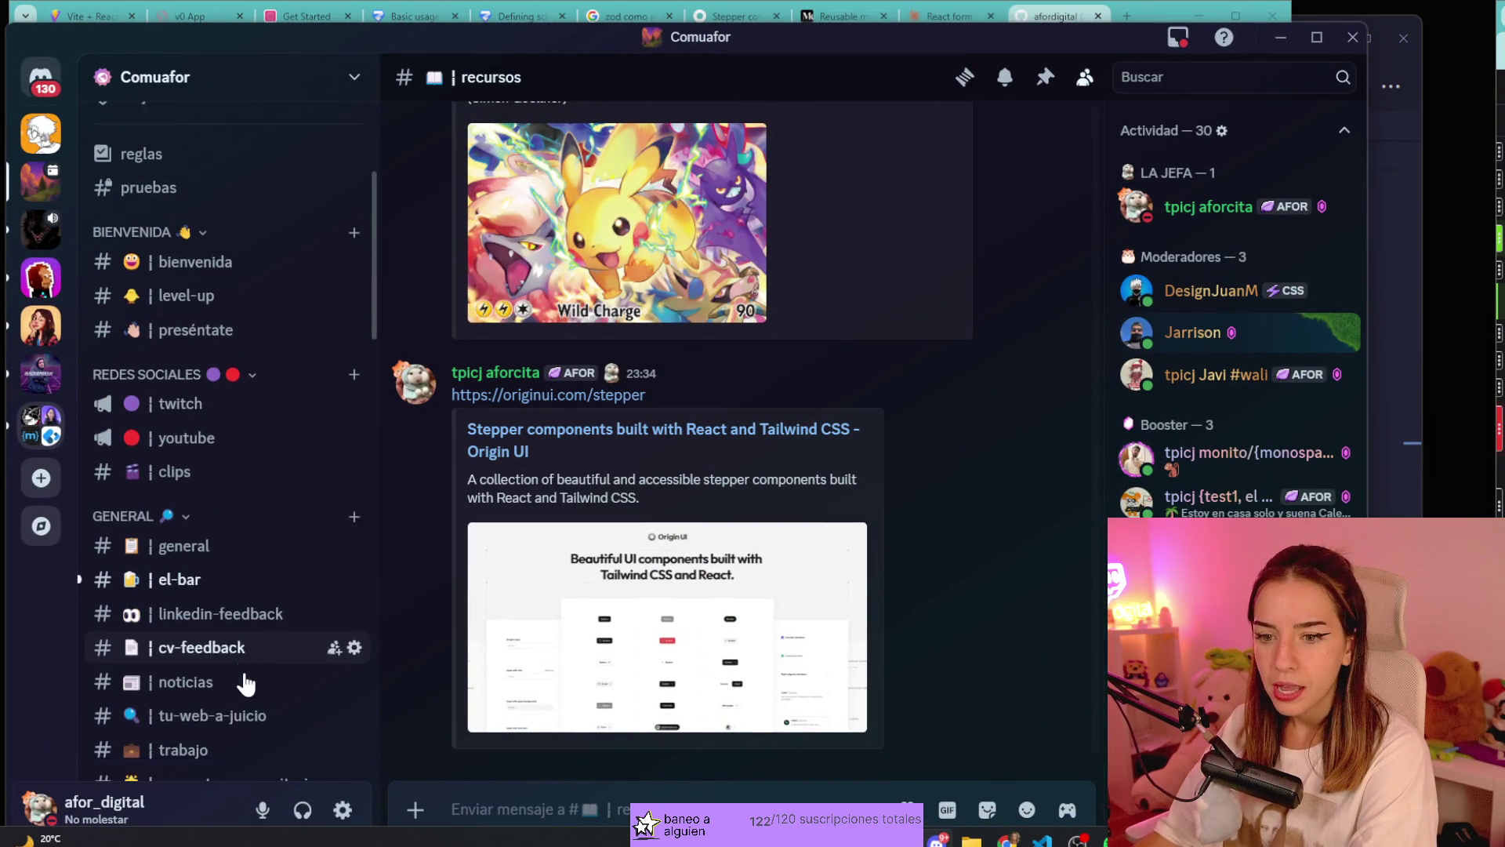
Open proyectos-comunitarios and follow the shared notion-avatar.app link.
left_click(236, 565)
scroll(767, 655, "up", 10)
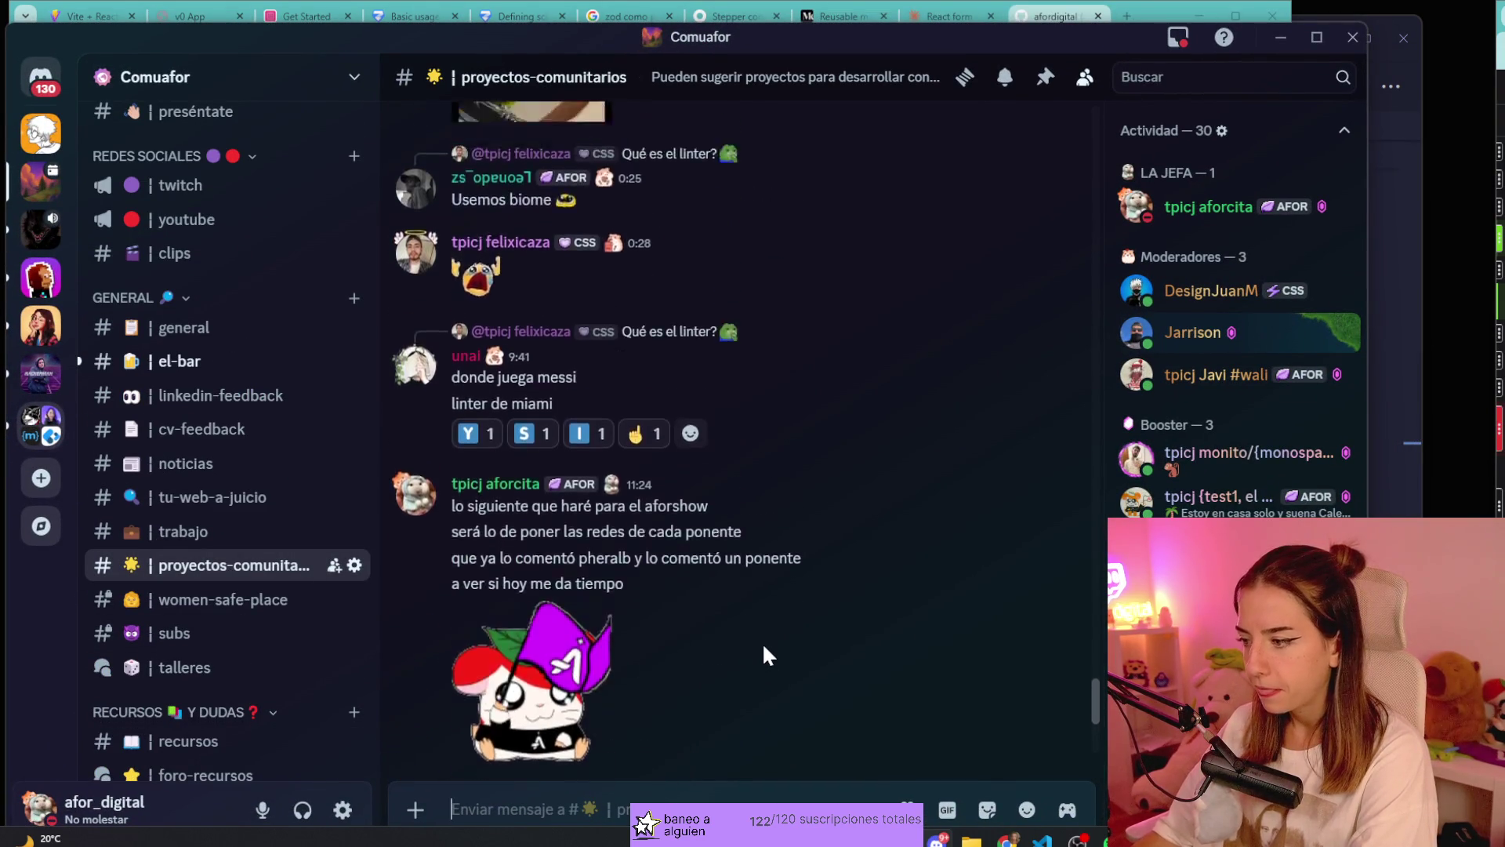
scroll(762, 643, "down", 8)
scroll(760, 632, "up", 15)
scroll(753, 635, "up", 4)
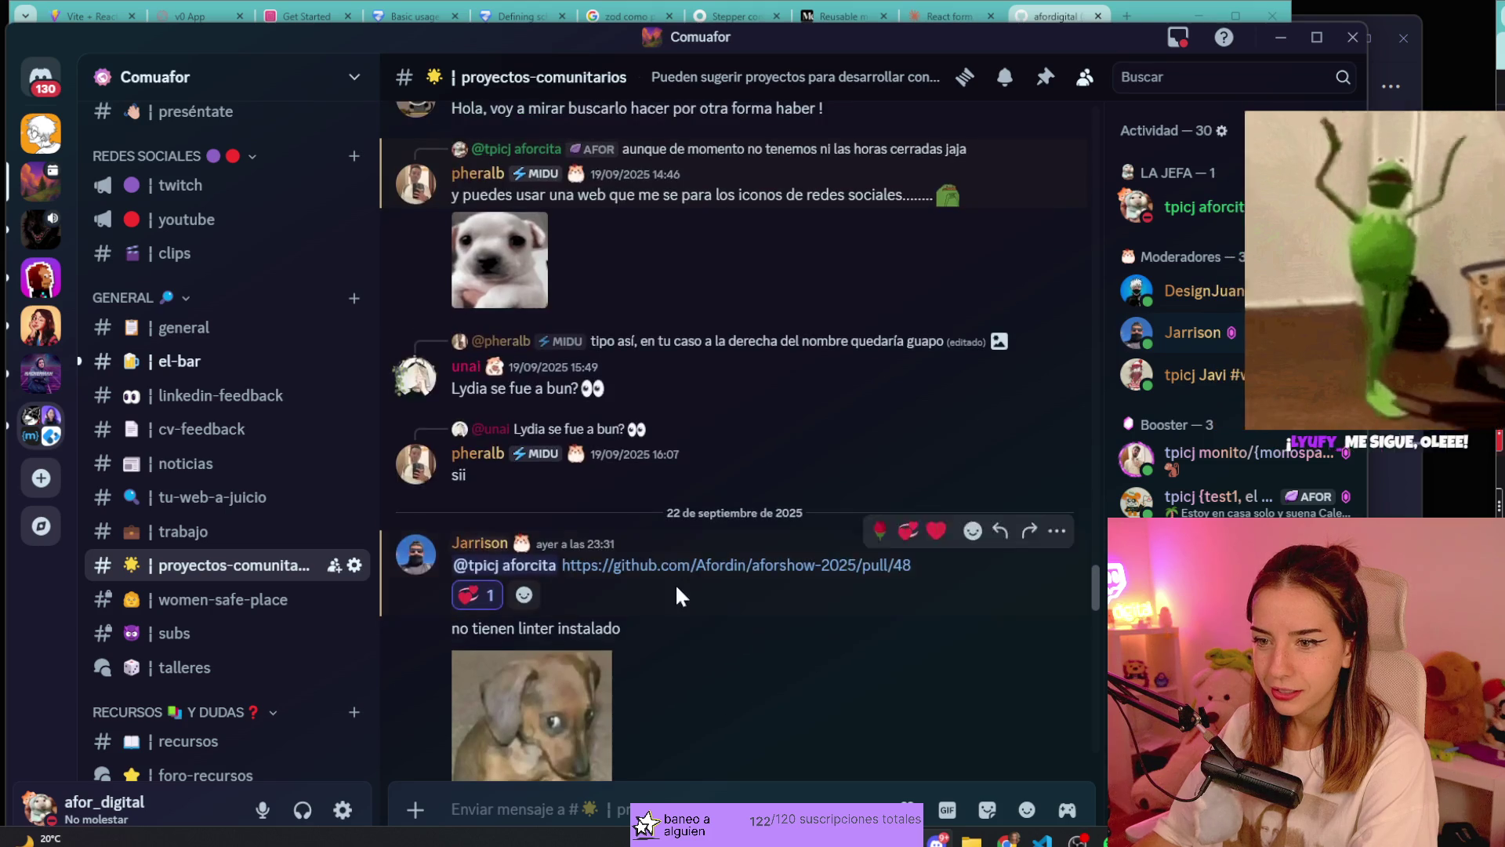
scroll(675, 588, "down", 5)
left_click(595, 652)
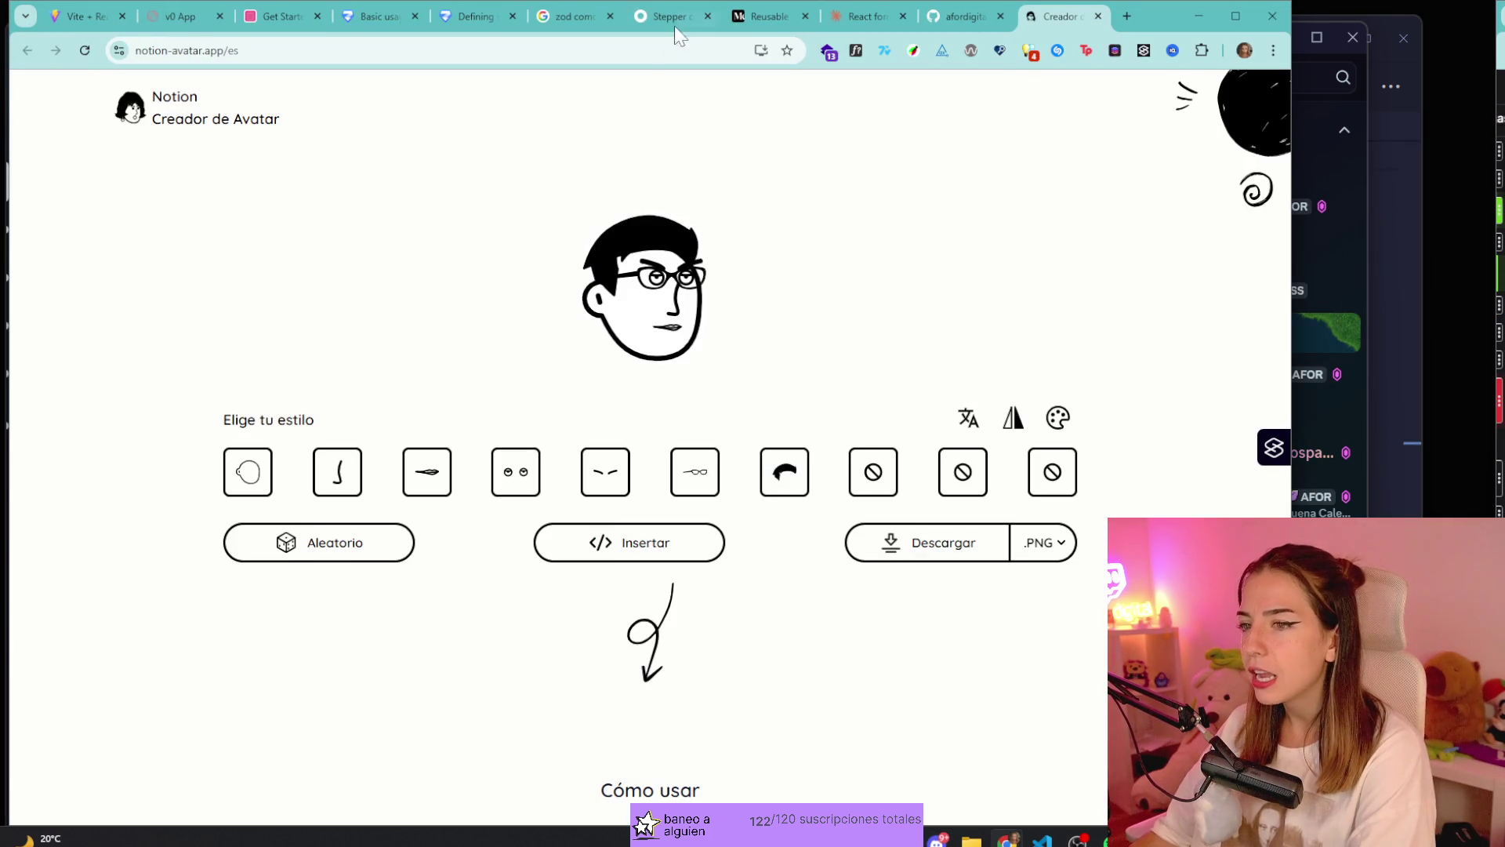
left_click(196, 50)
key("Escape")
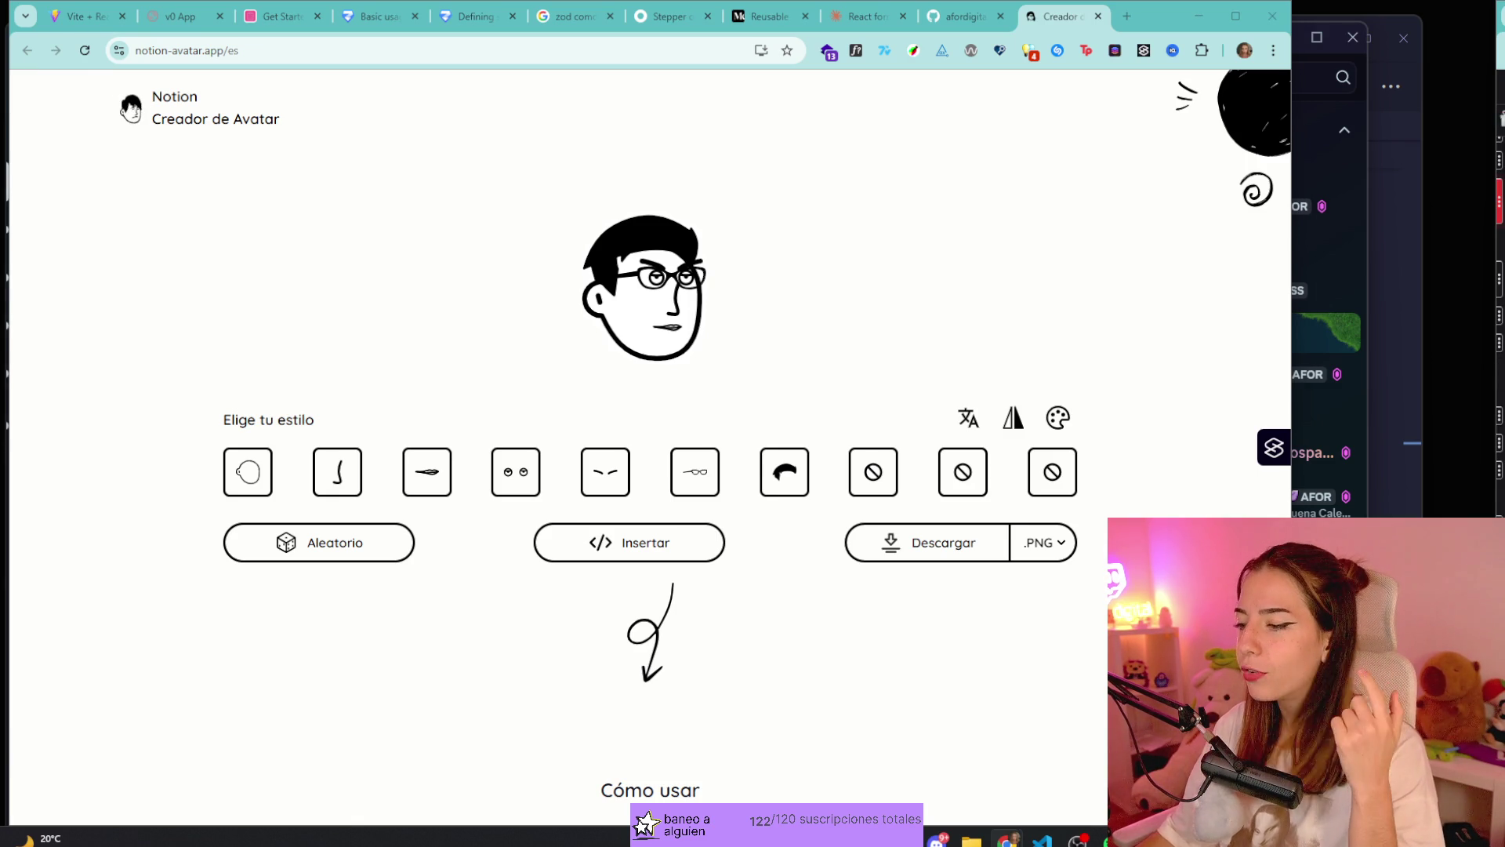
key("ctrl+l")
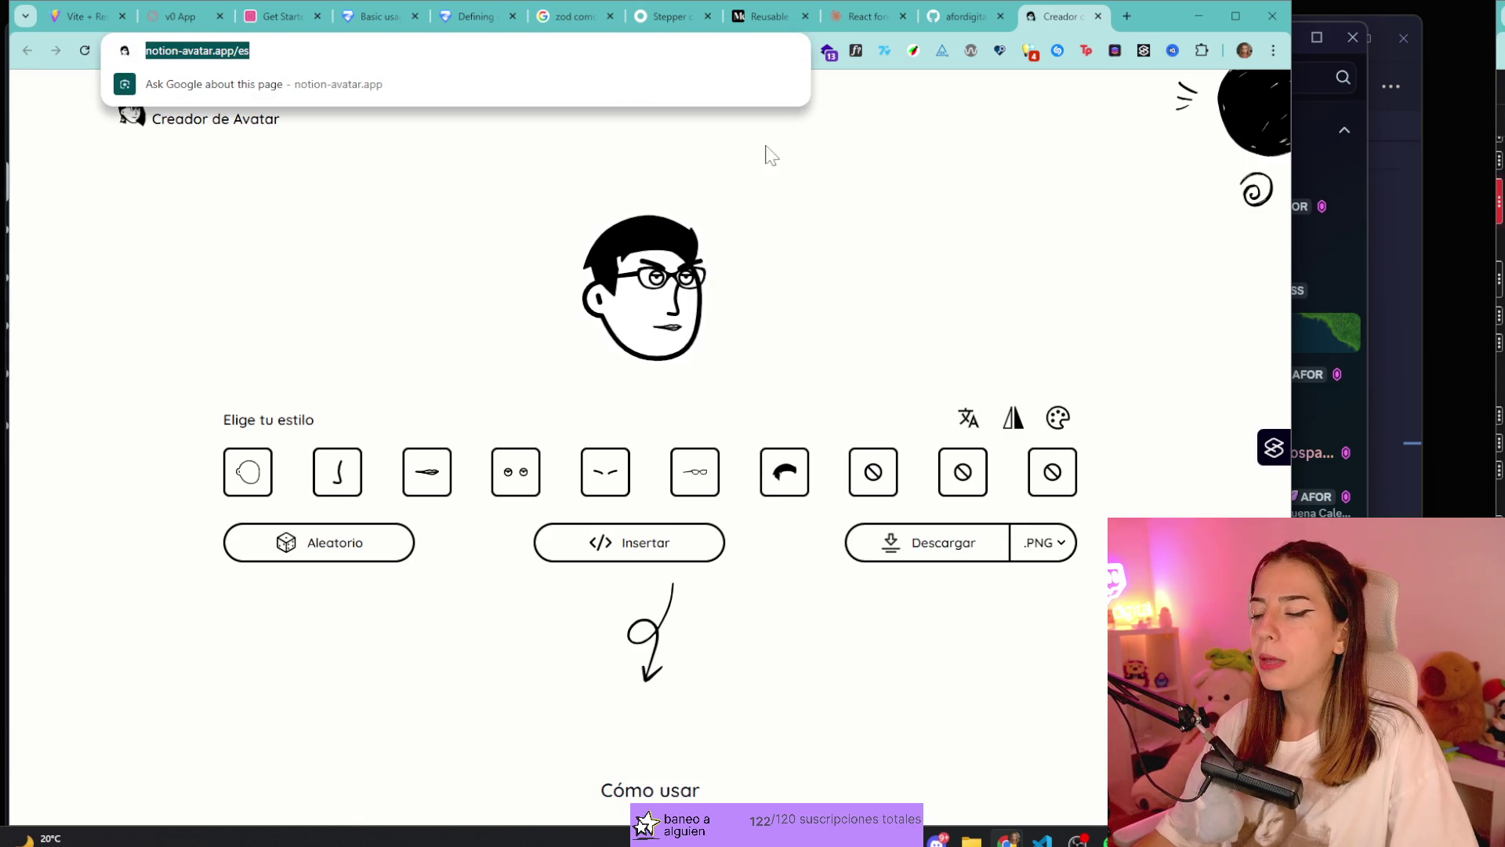
key("alt+Tab")
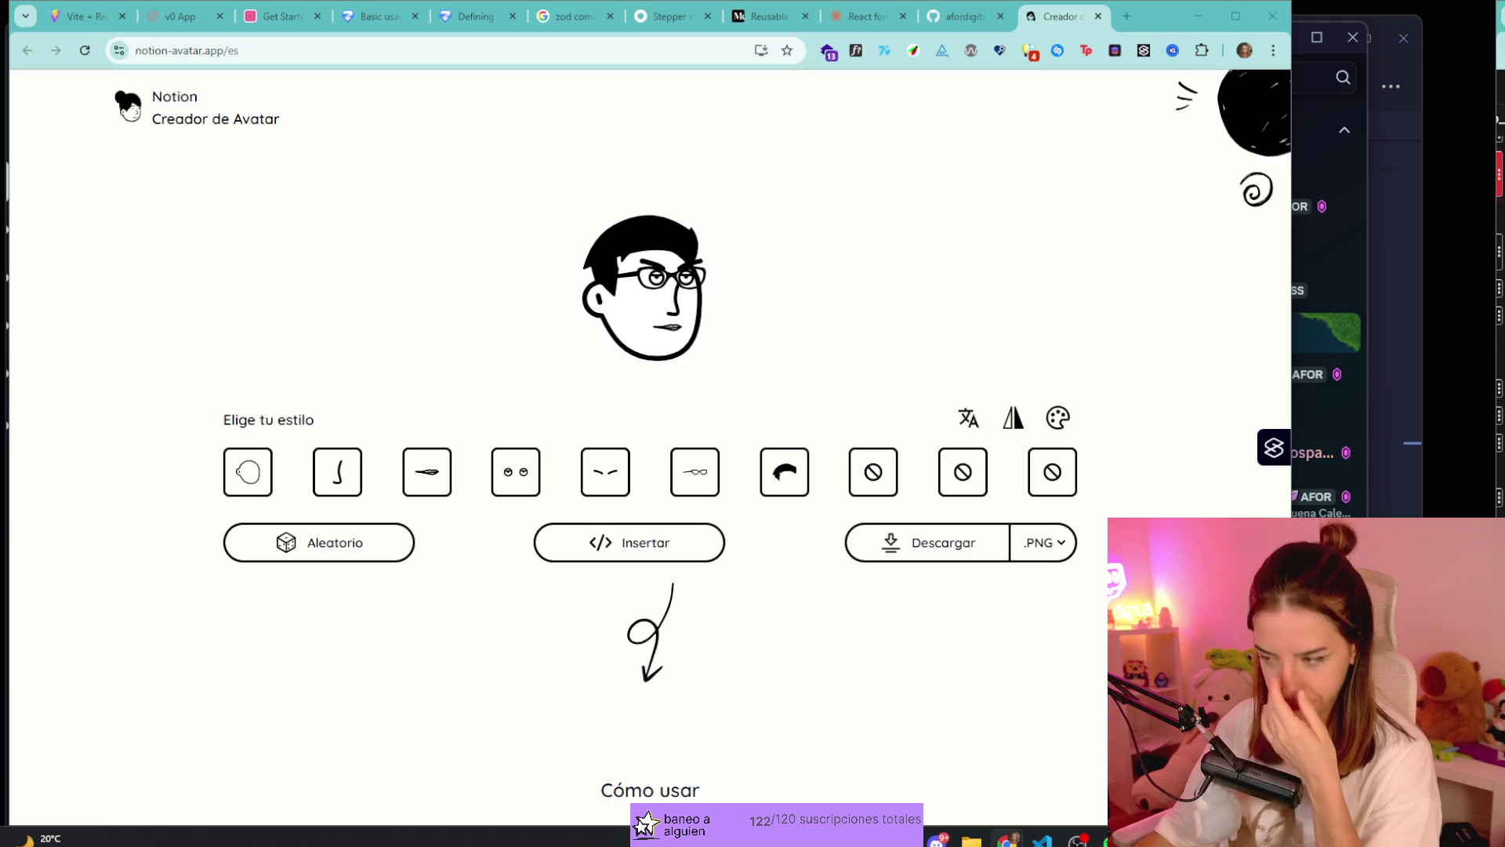
left_click(938, 839)
Delete the 13:31 Waldo image message, minimize Discord, and leave the avatar creator page.
scroll(813, 471, "down", 2)
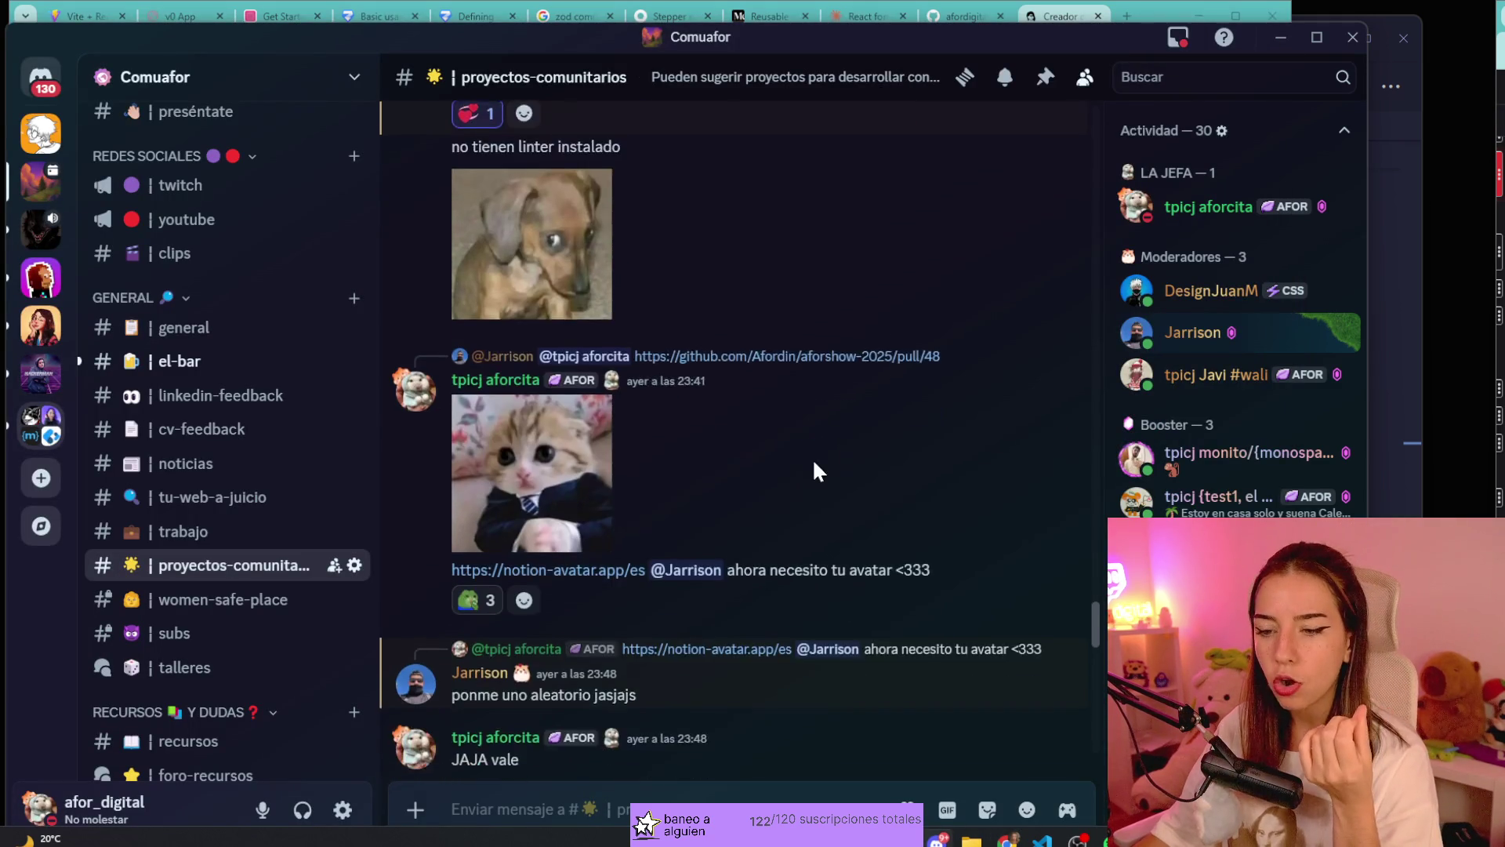
scroll(908, 358, "down", 10)
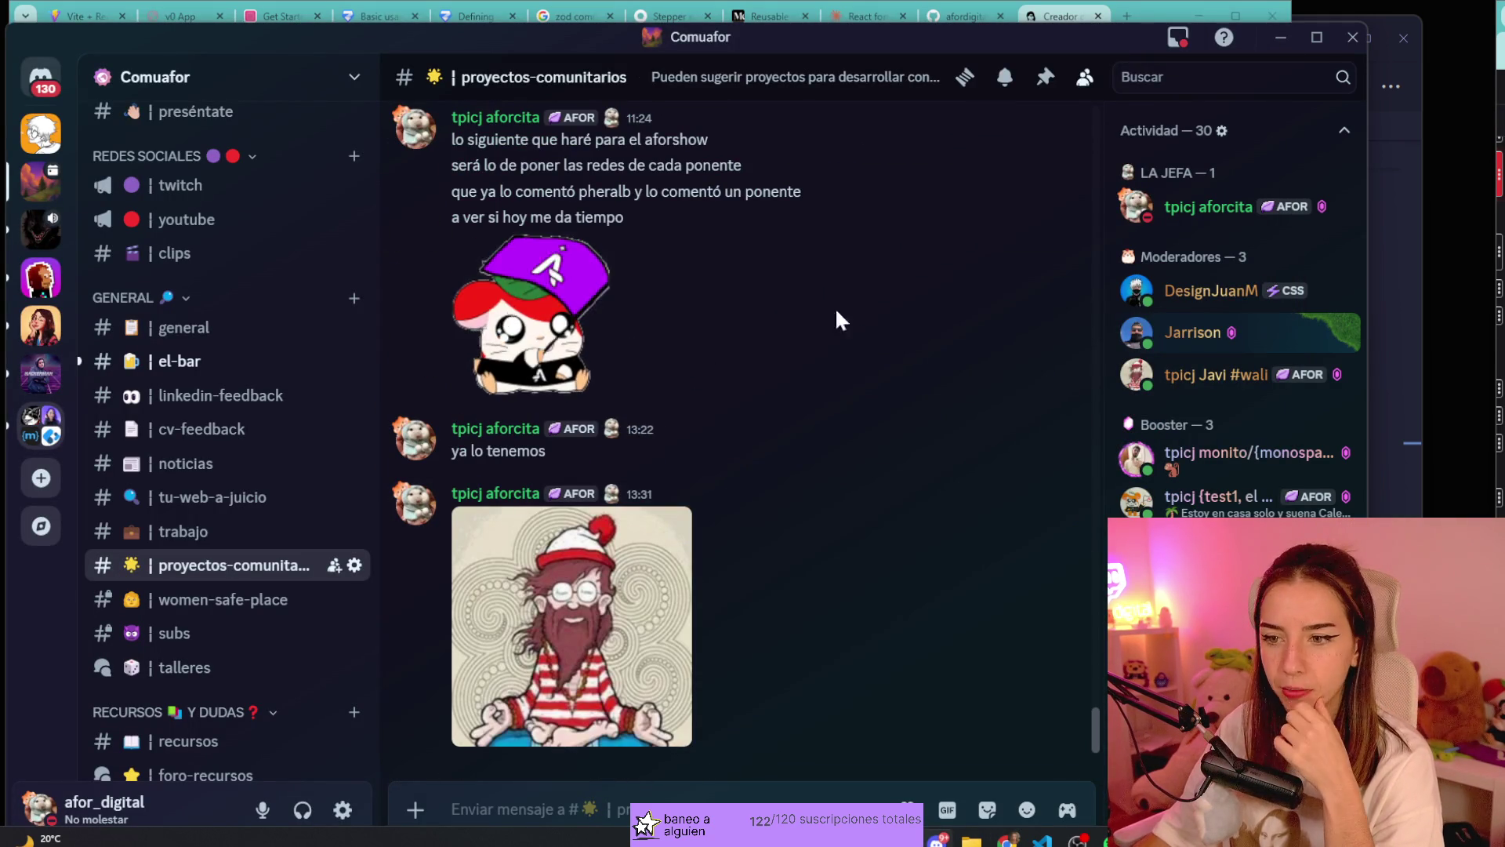
left_click(1059, 480)
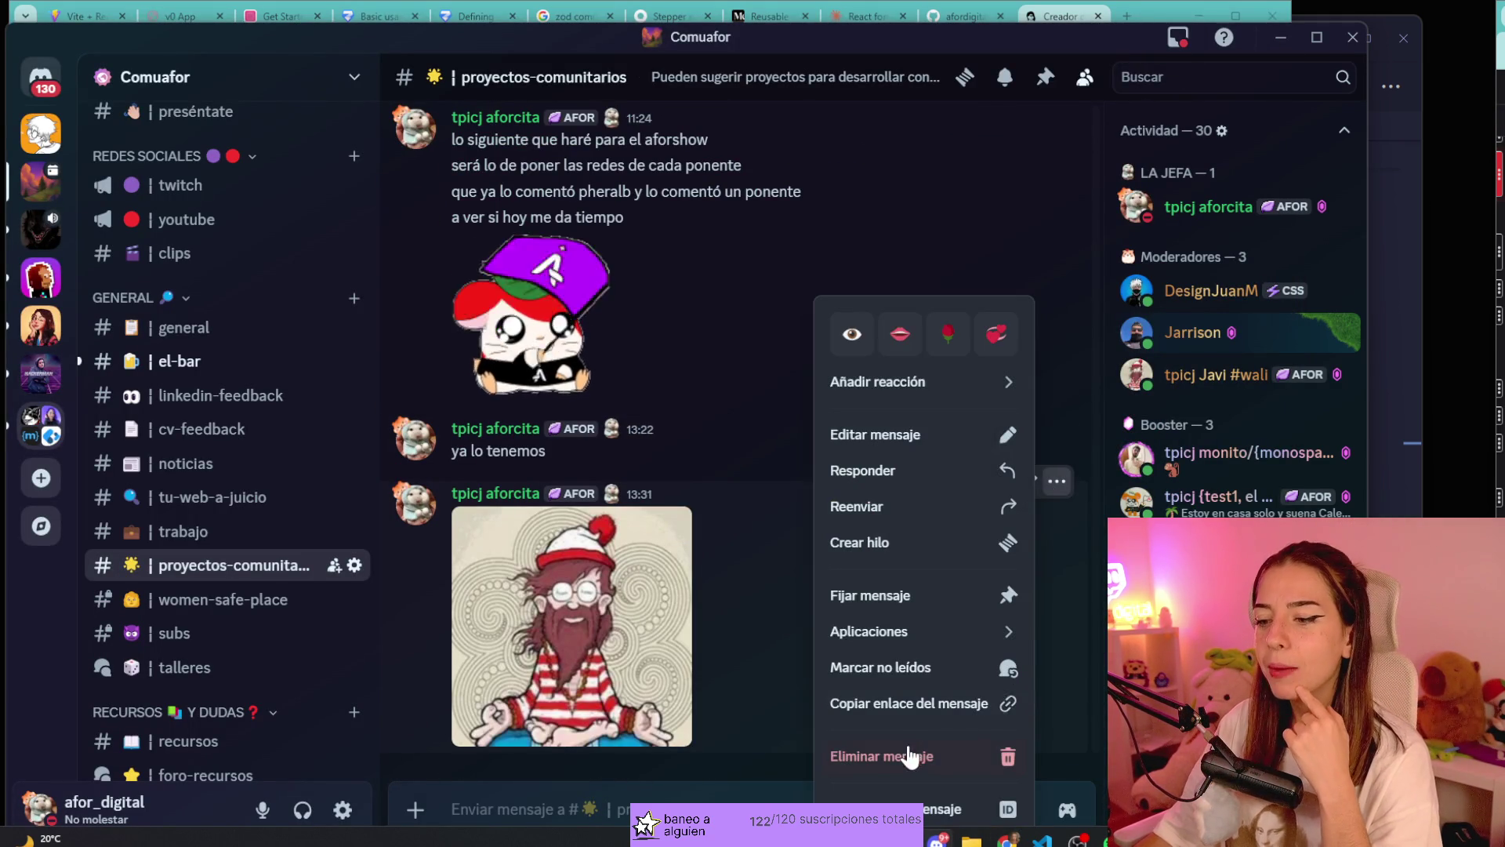
left_click(909, 754)
left_click(815, 665)
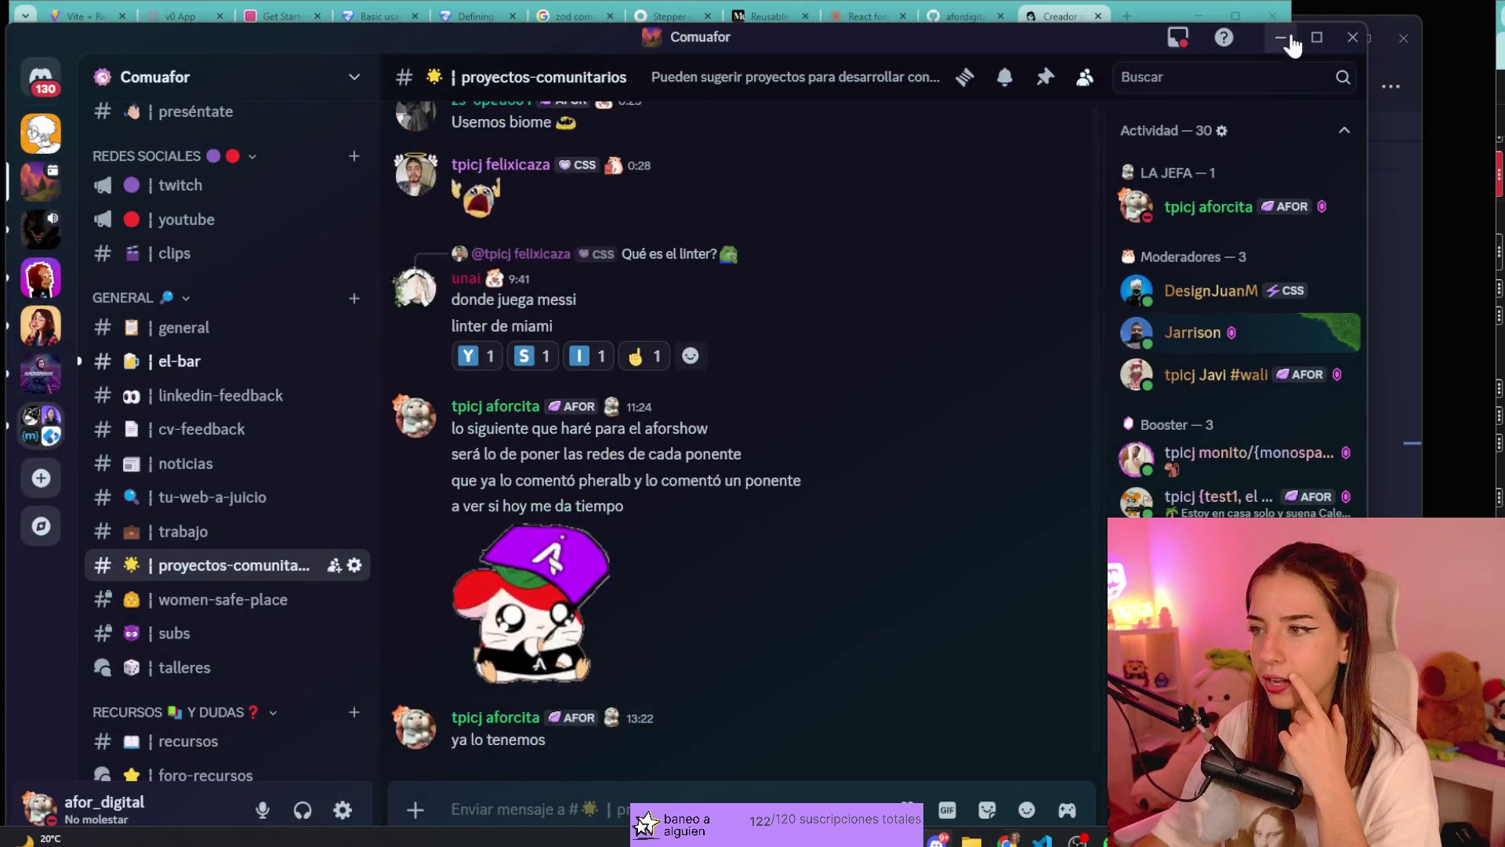
left_click(1282, 38)
key("alt+Left")
key("alt+Left")
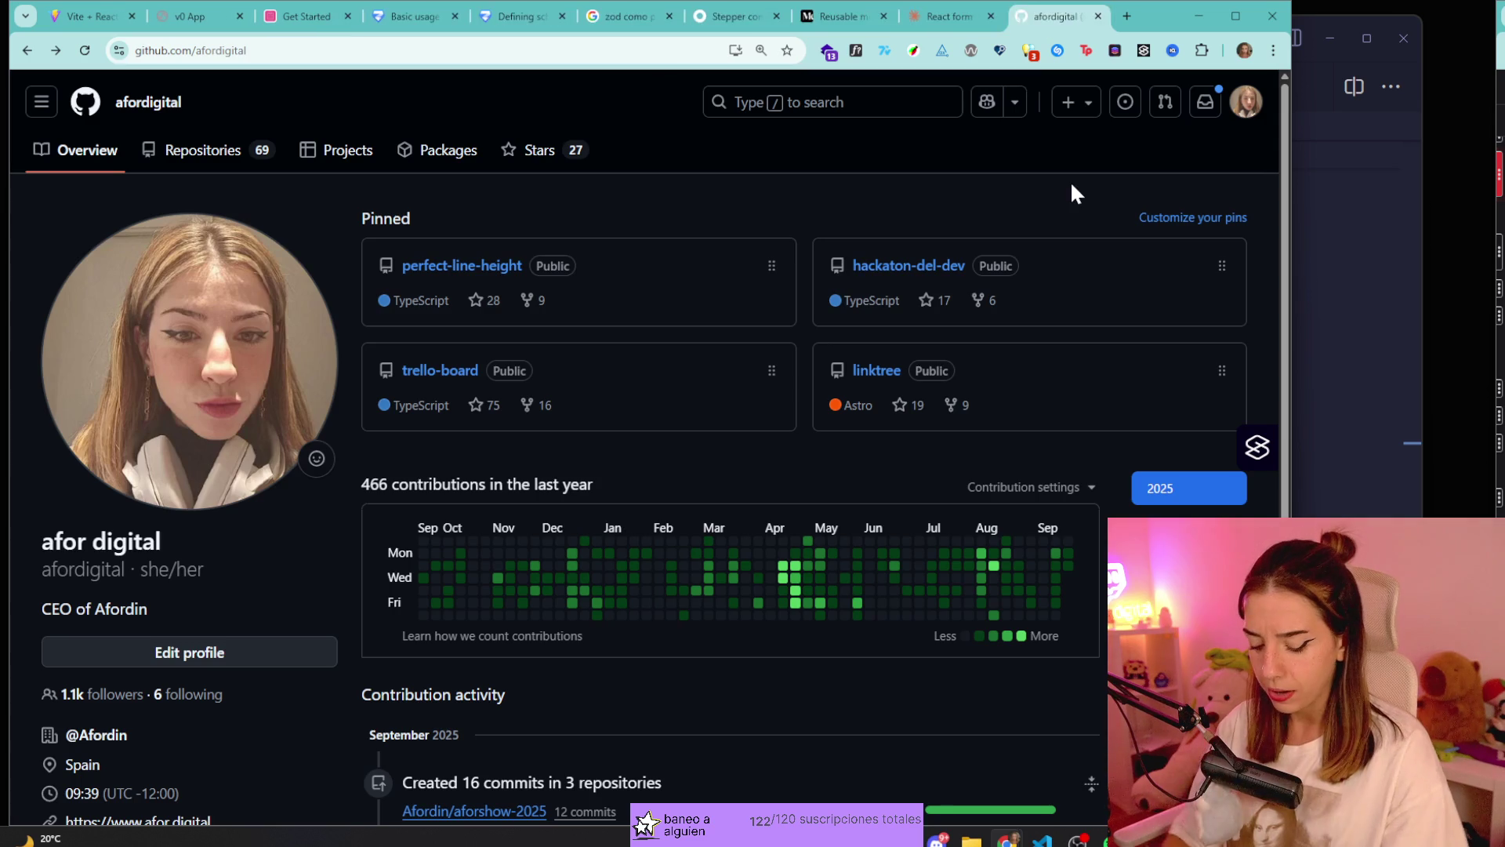
Load afor.show and scroll through its talks and speakers' social links.
type("afor.show")
key("Return")
scroll(729, 420, "down", 10)
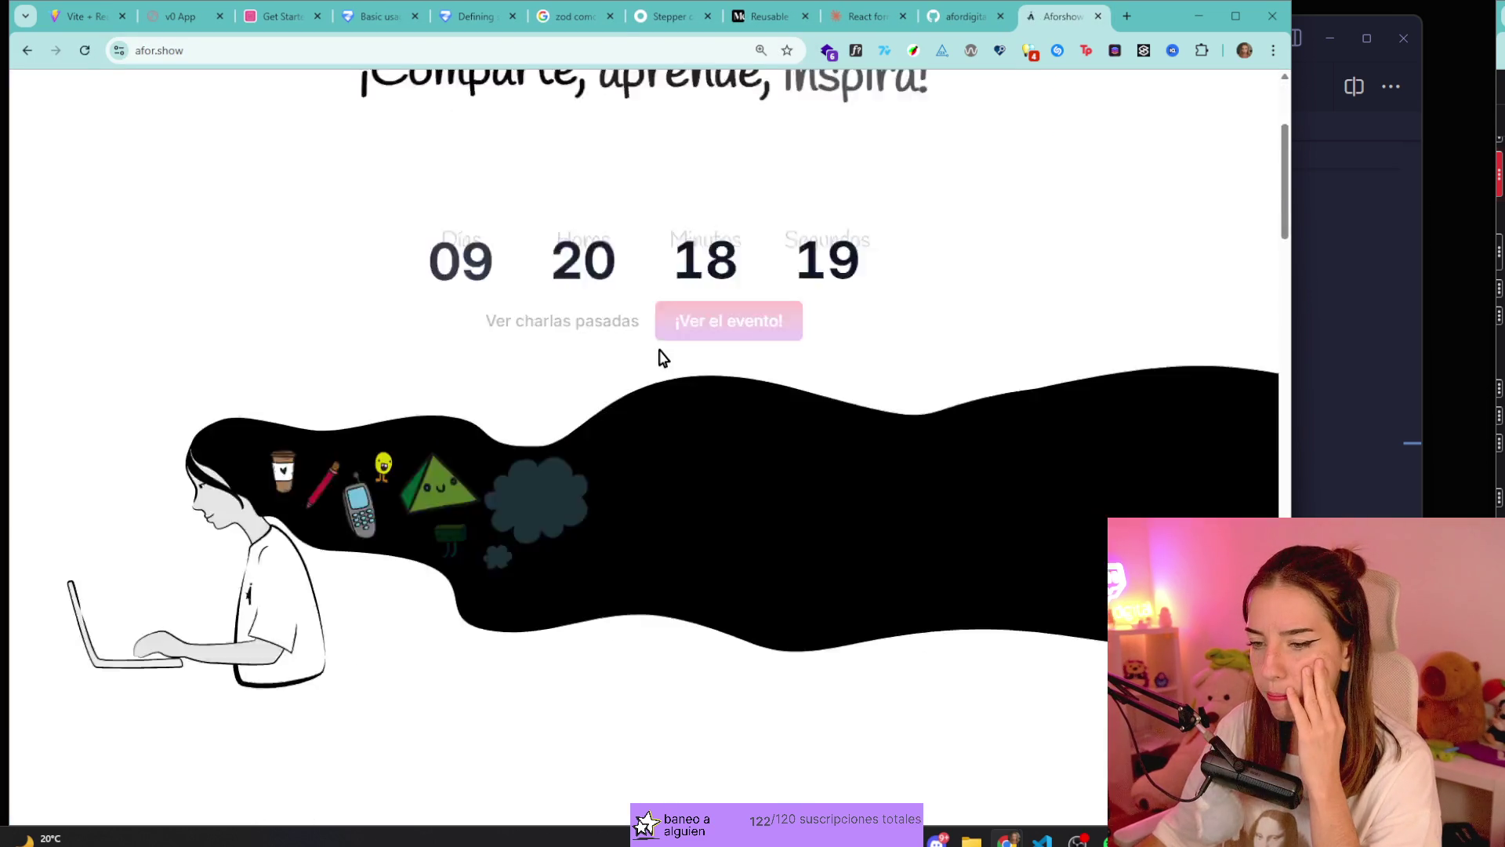
scroll(759, 431, "down", 10)
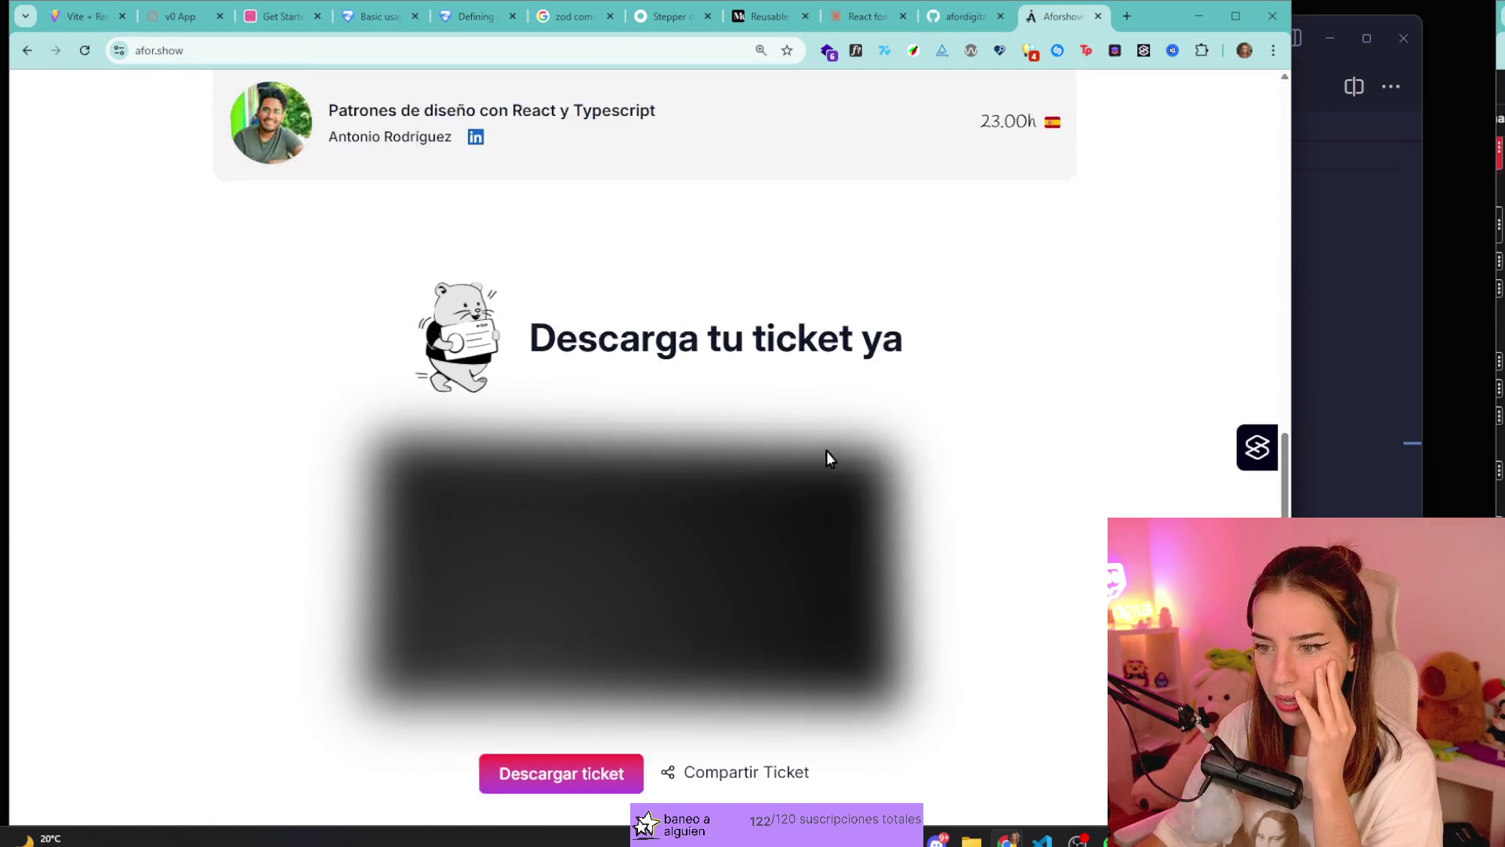
scroll(1073, 678, "down", 3)
scroll(1068, 729, "up", 2)
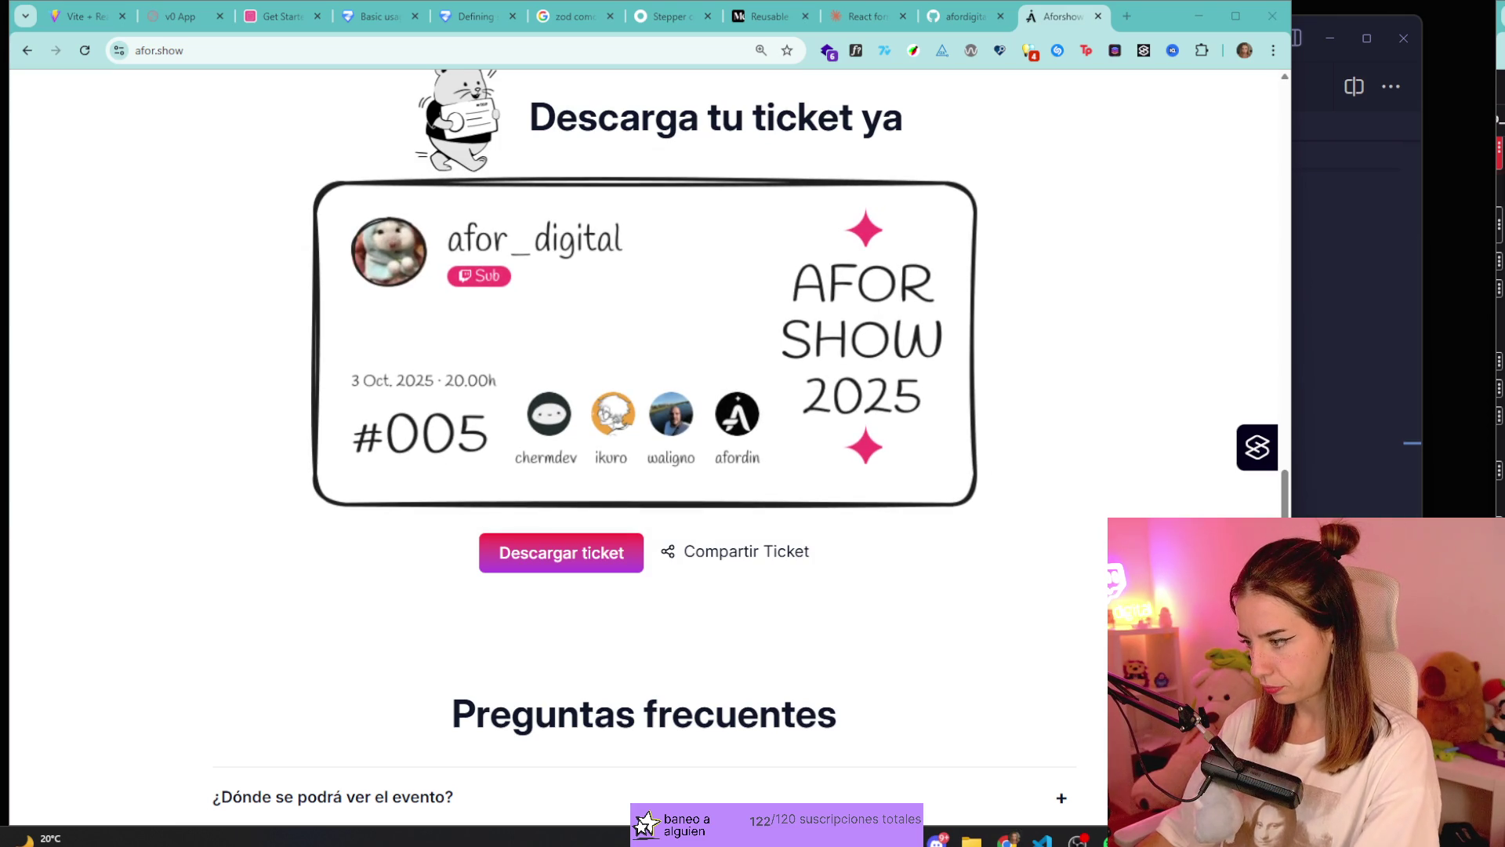
scroll(1173, 485, "down", 15)
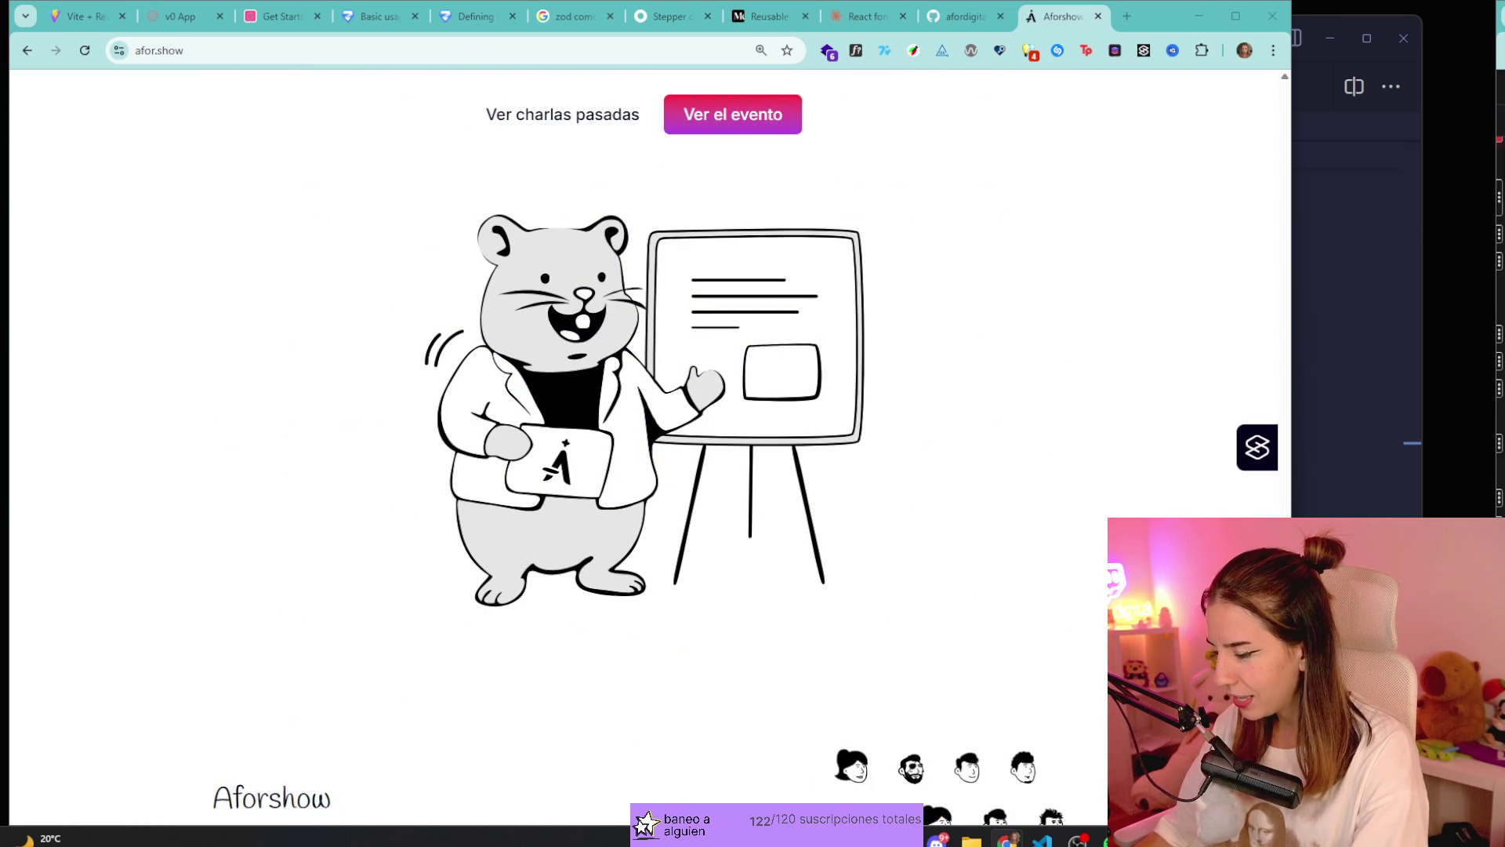
scroll(1086, 617, "down", 2)
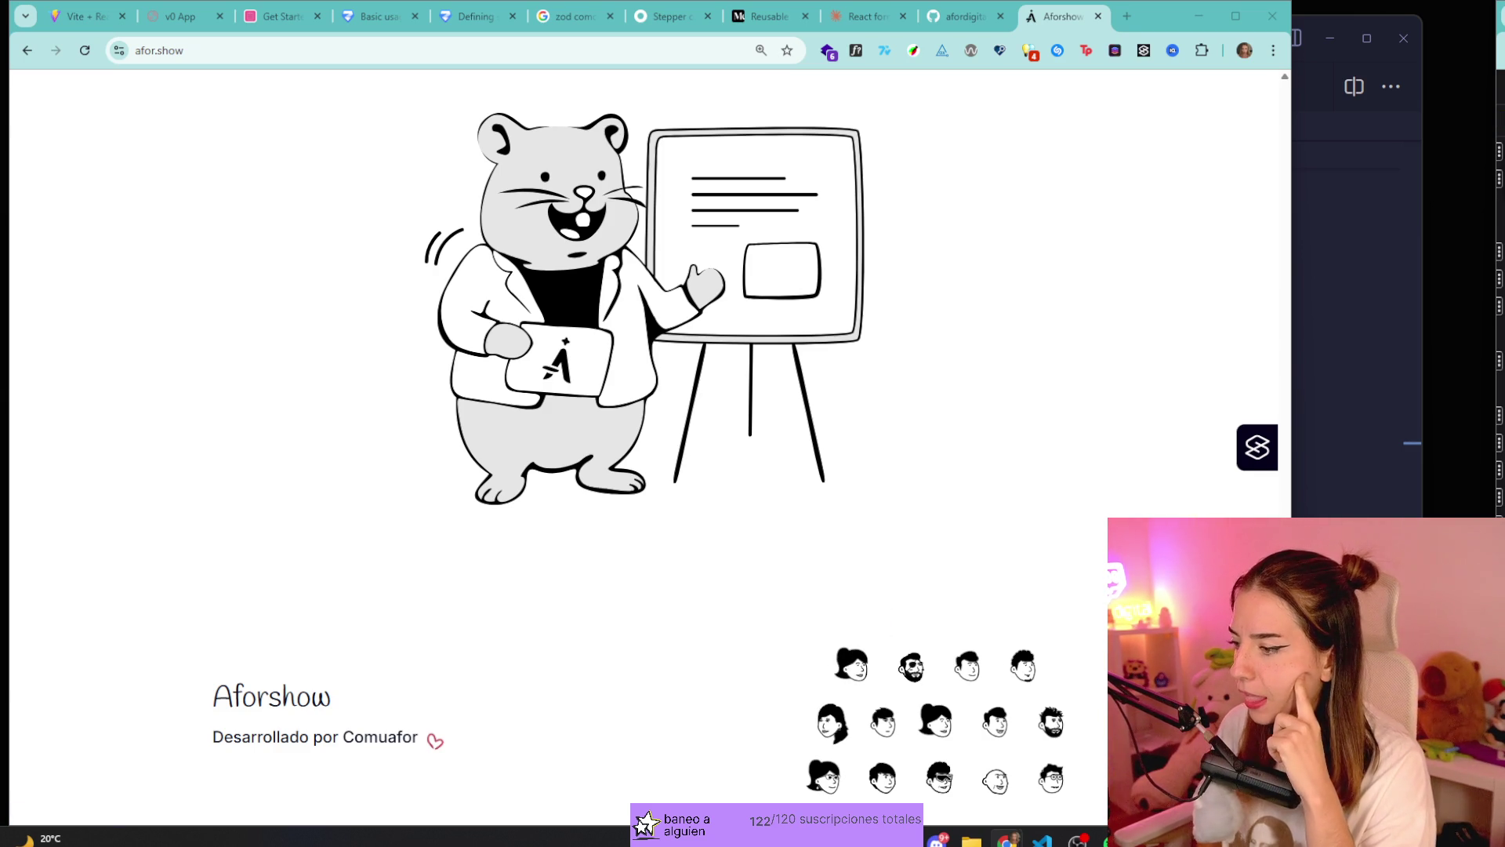
scroll(980, 661, "up", 15)
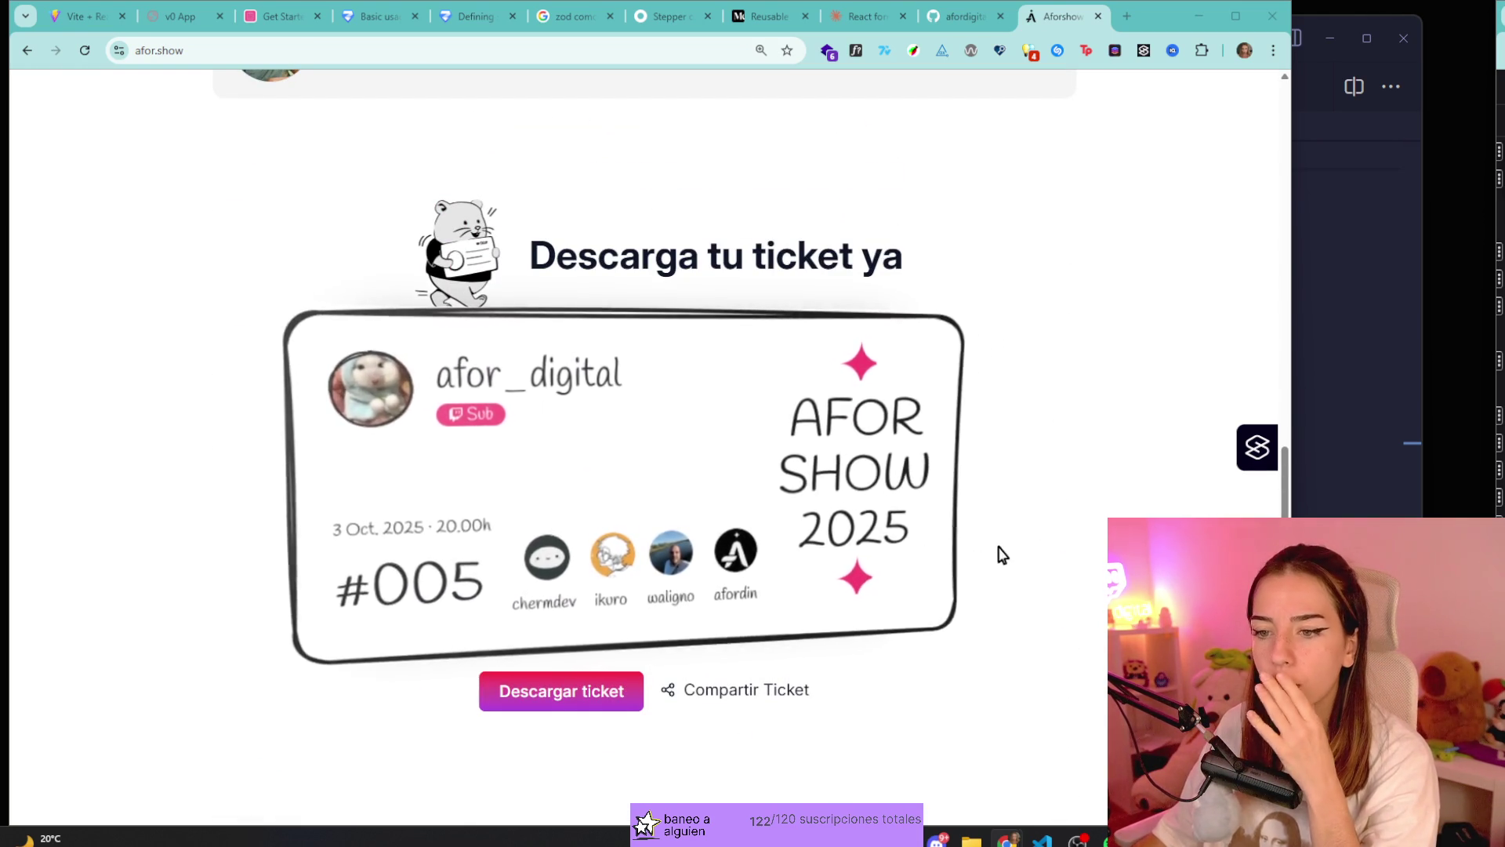
scroll(1021, 612, "up", 4)
scroll(1022, 612, "up", 5)
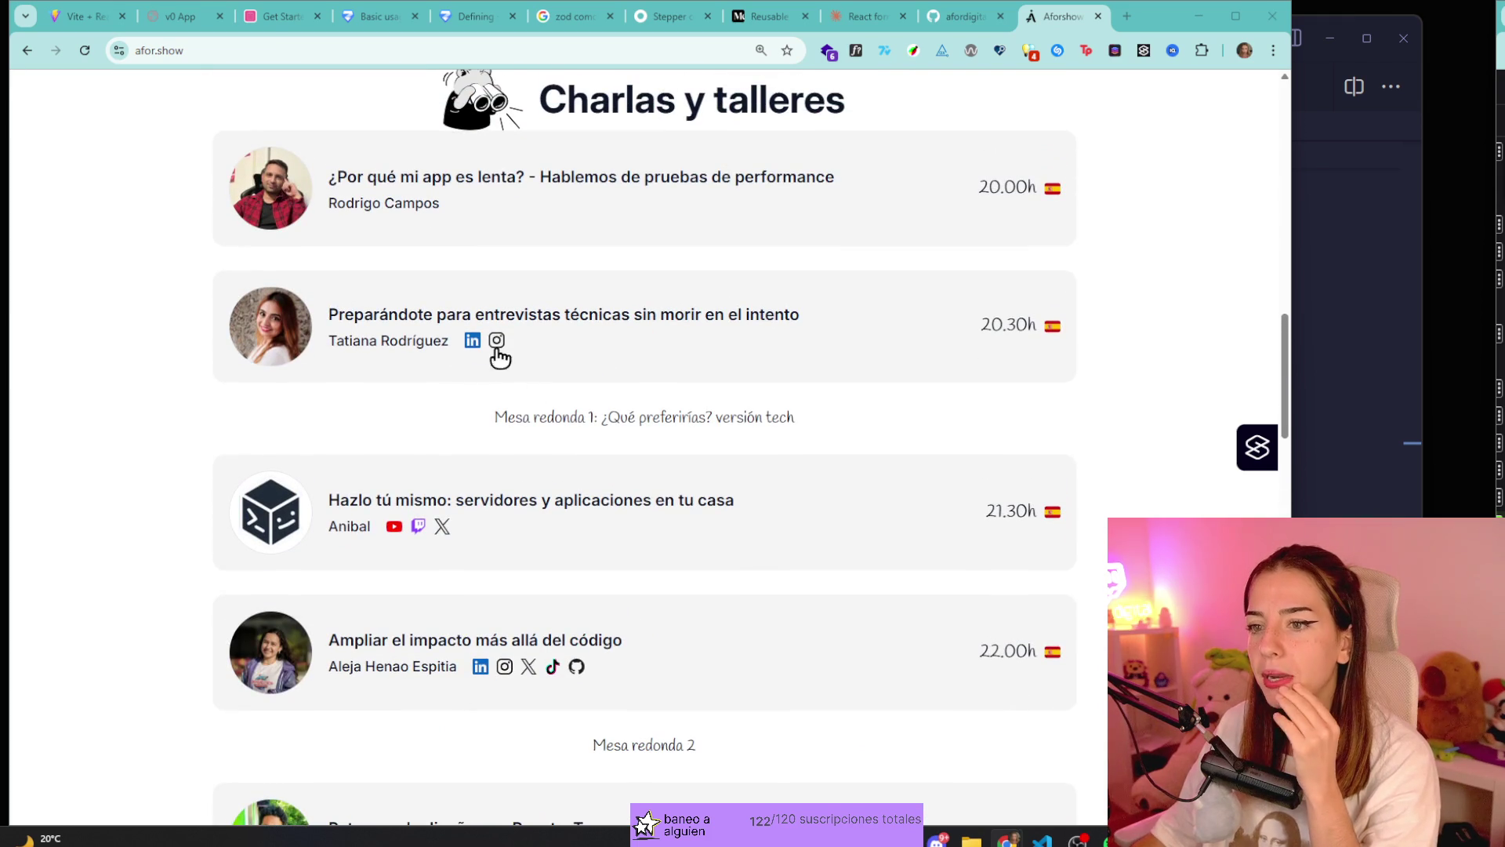
scroll(483, 364, "down", 2)
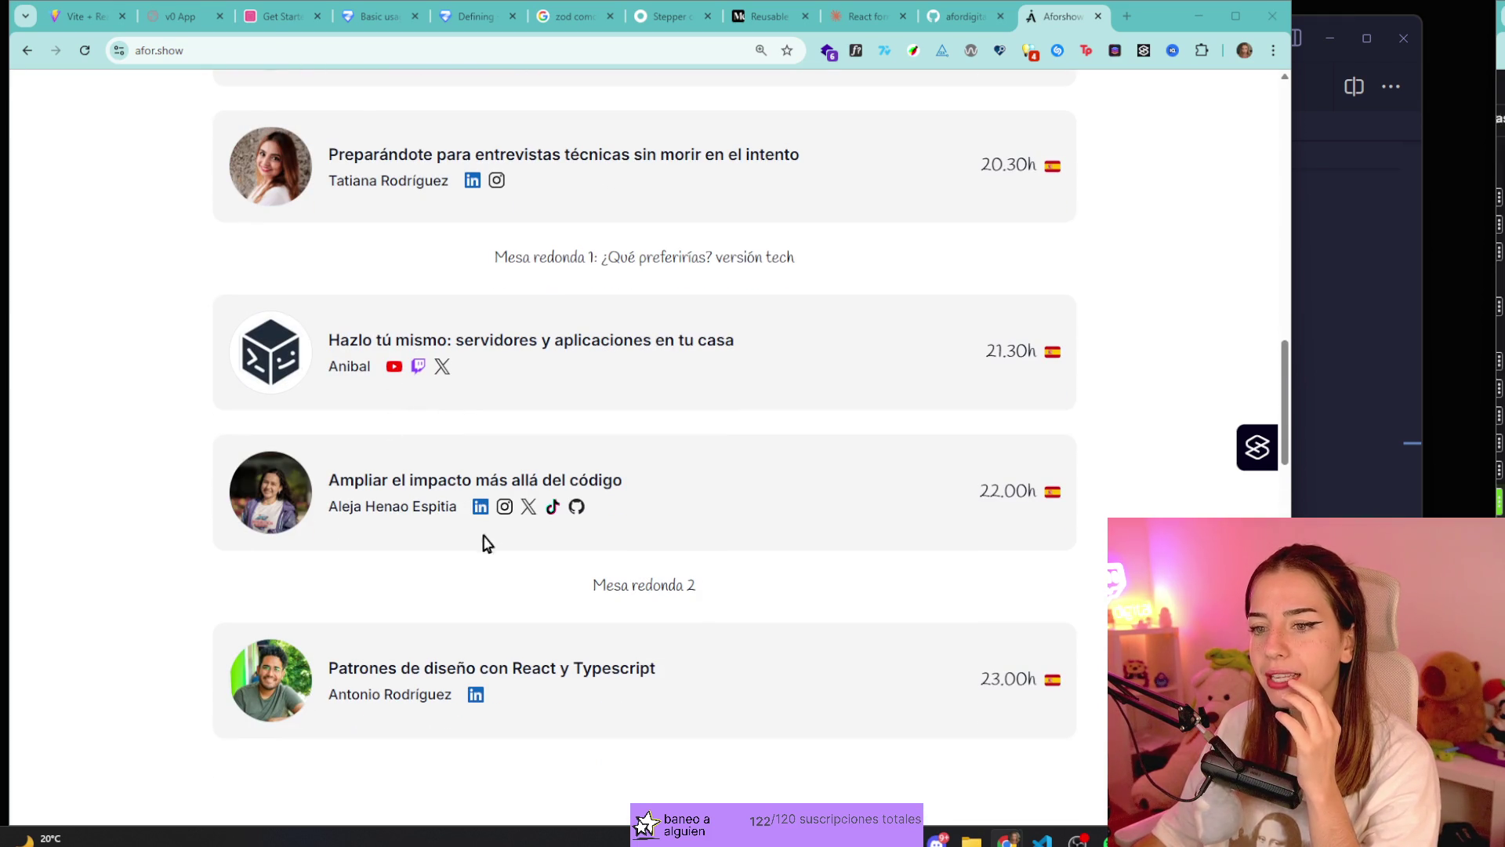
scroll(598, 517, "up", 2)
scroll(669, 604, "down", 2)
scroll(737, 639, "up", 1)
scroll(737, 639, "up", 1)
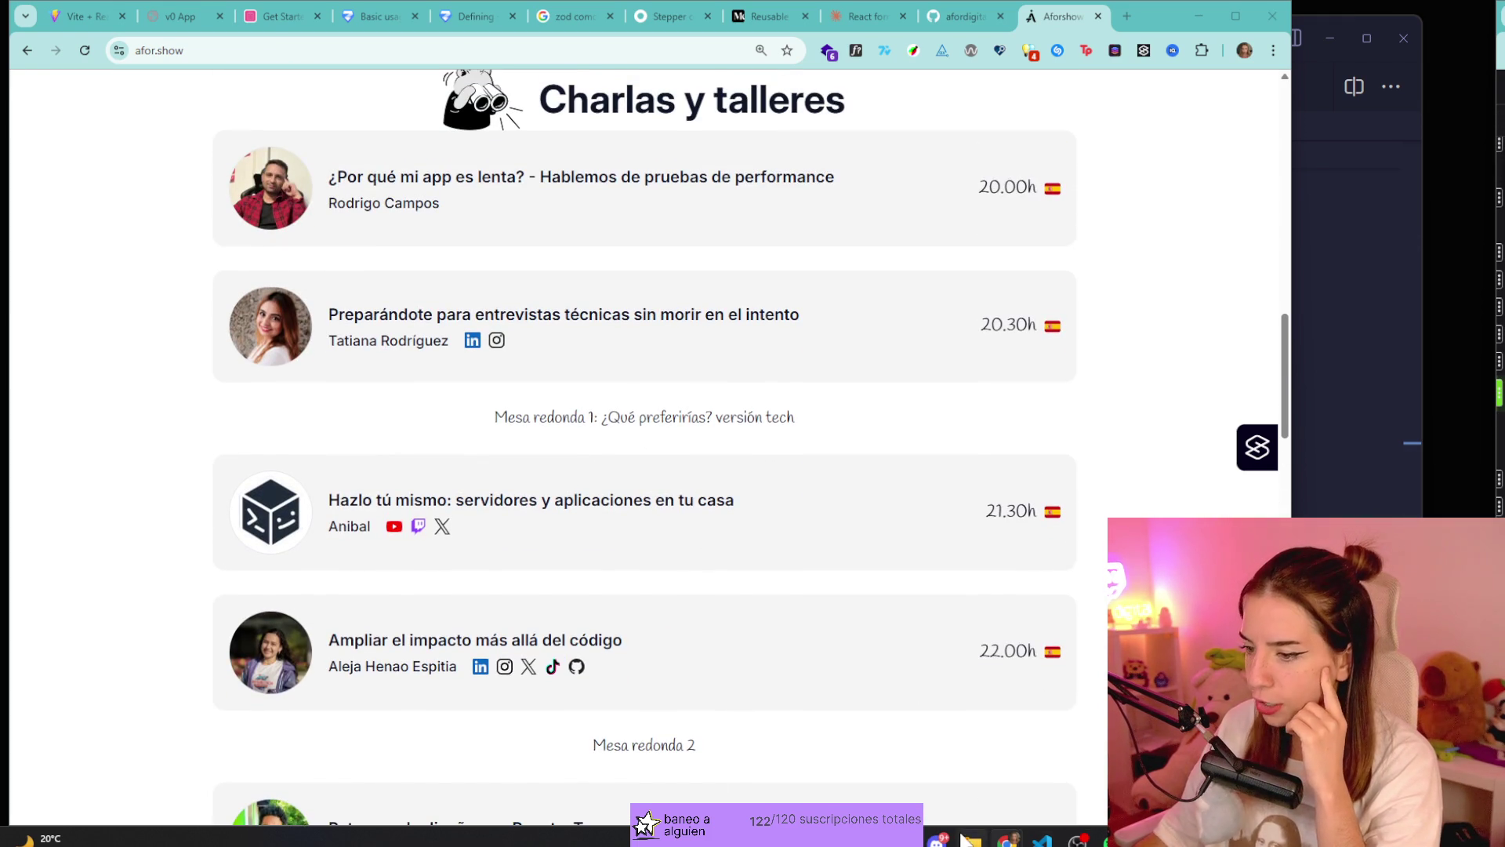
Briefly switch to Discord and back to the AFOR SHOW 2025 ticket section.
left_click(938, 839)
left_click(939, 839)
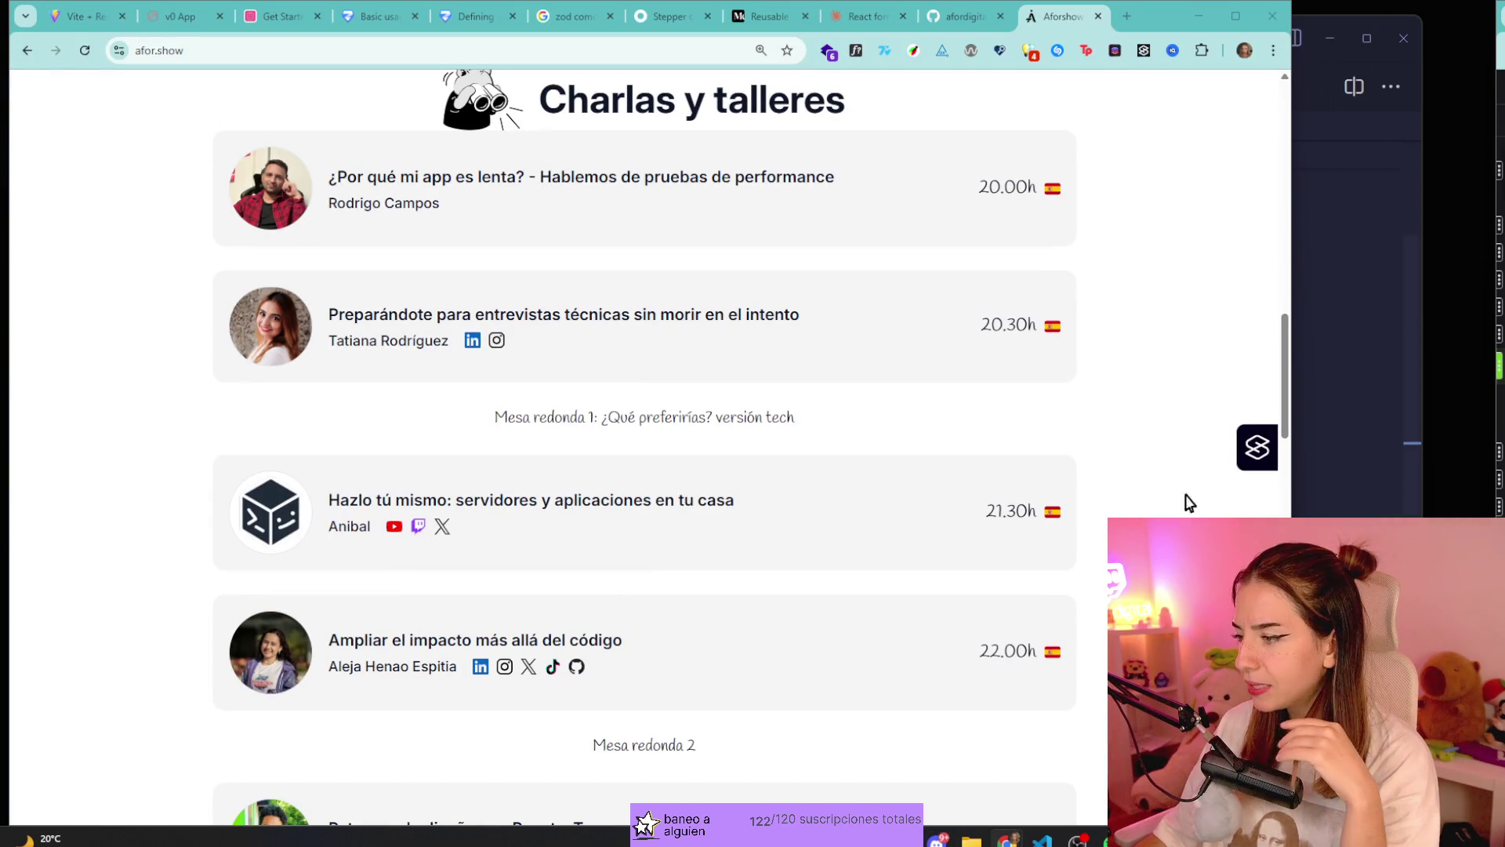
scroll(983, 466, "down", 10)
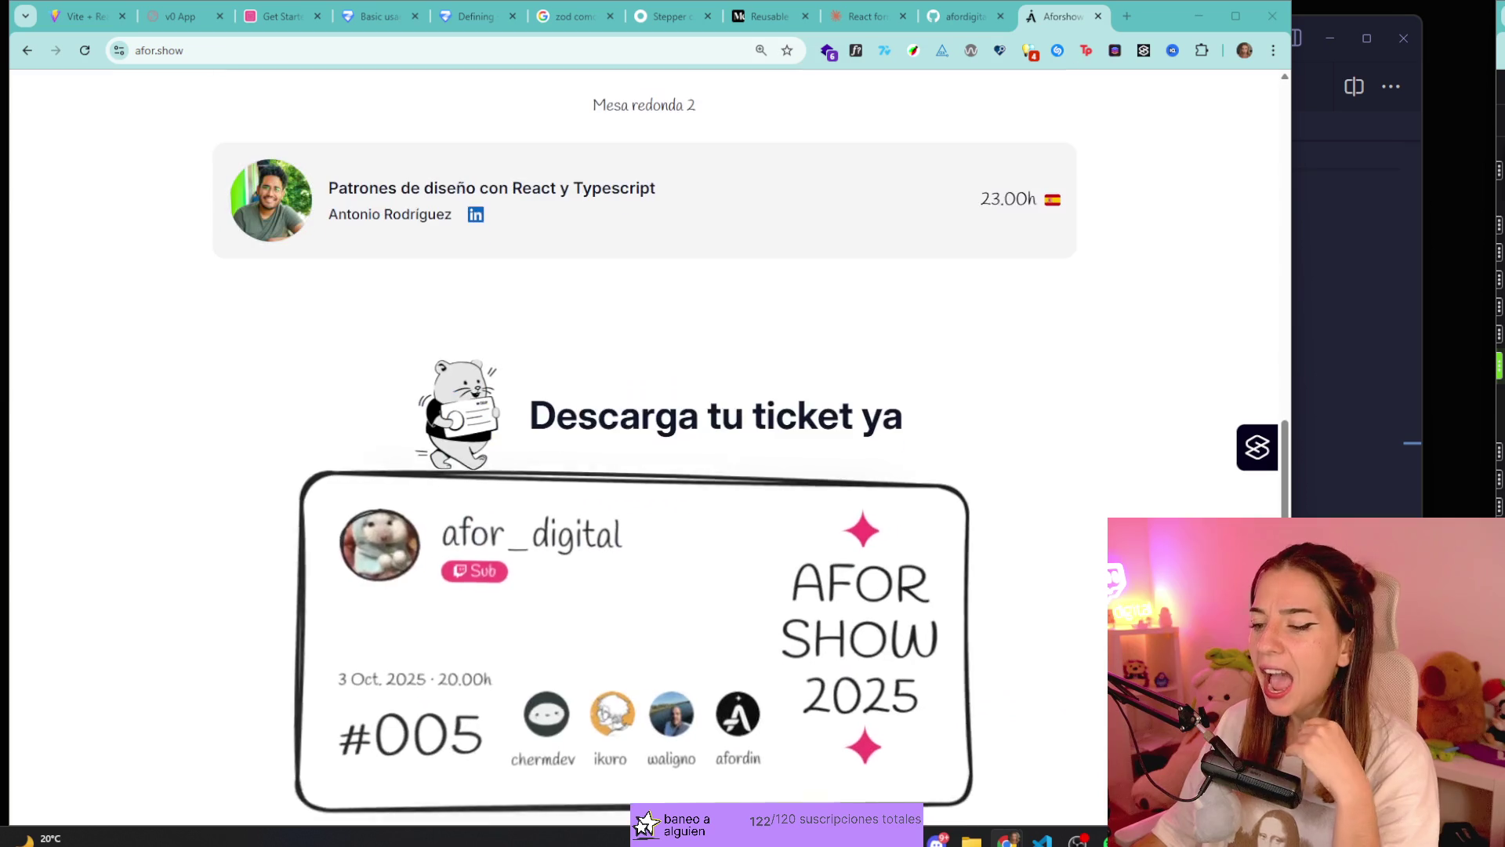
key("alt+Tab")
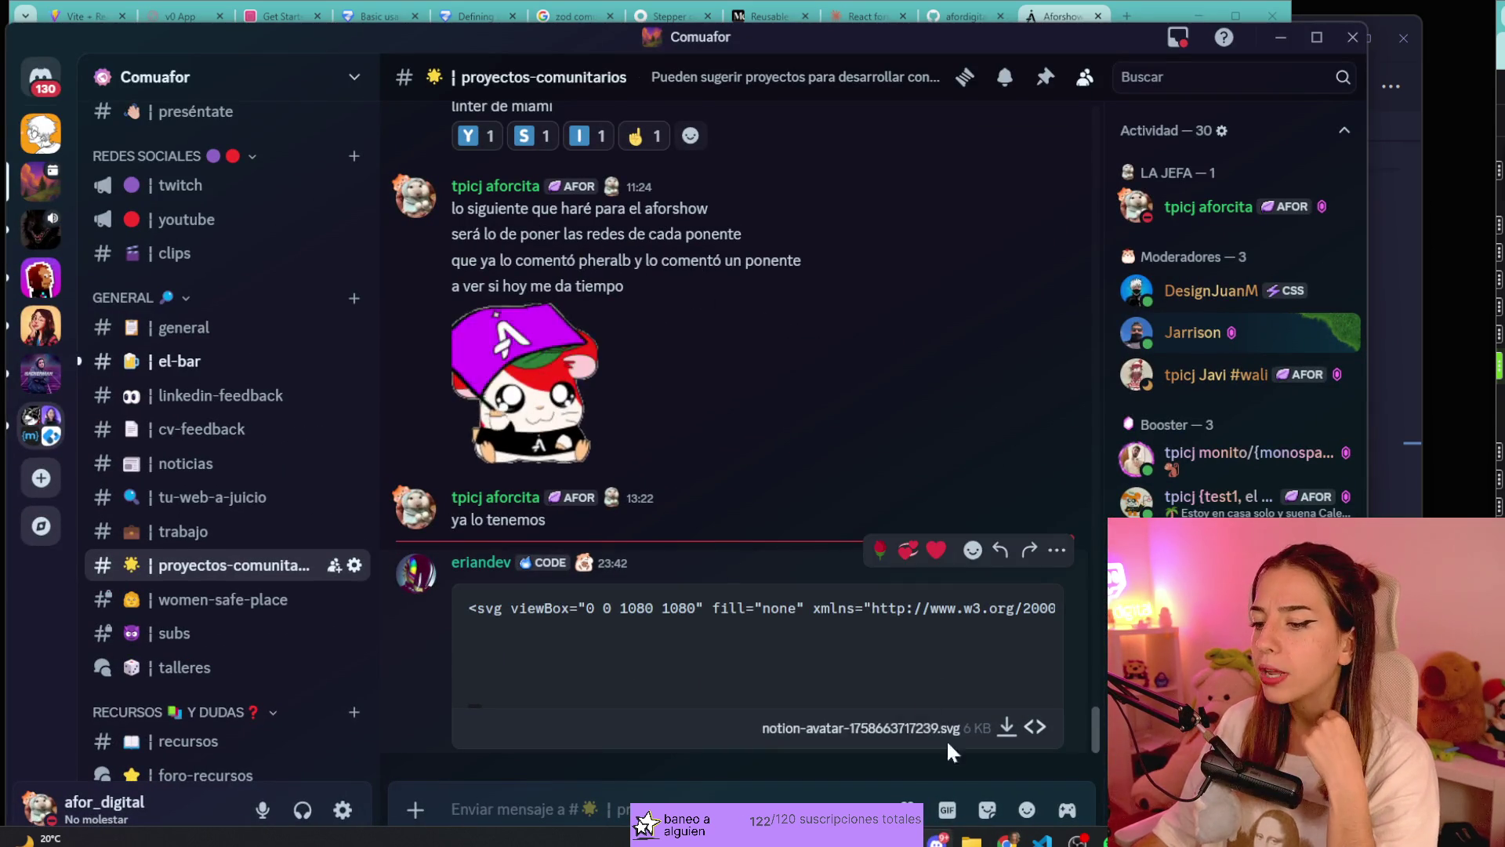
left_click(939, 839)
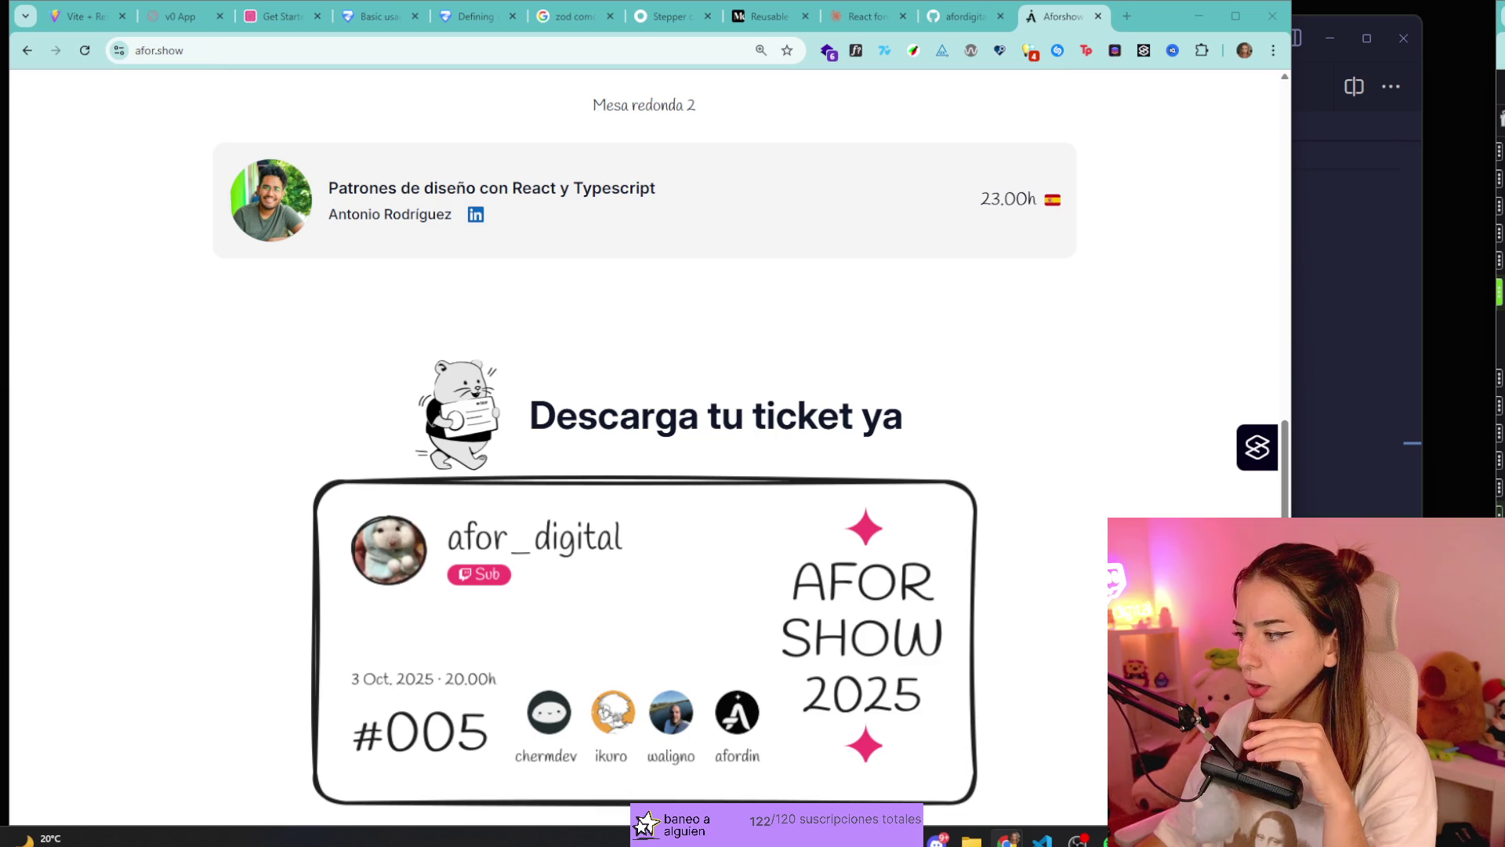
Scroll afor.show from the ticket card through the FAQ to the hamster footer.
scroll(1092, 549, "down", 15)
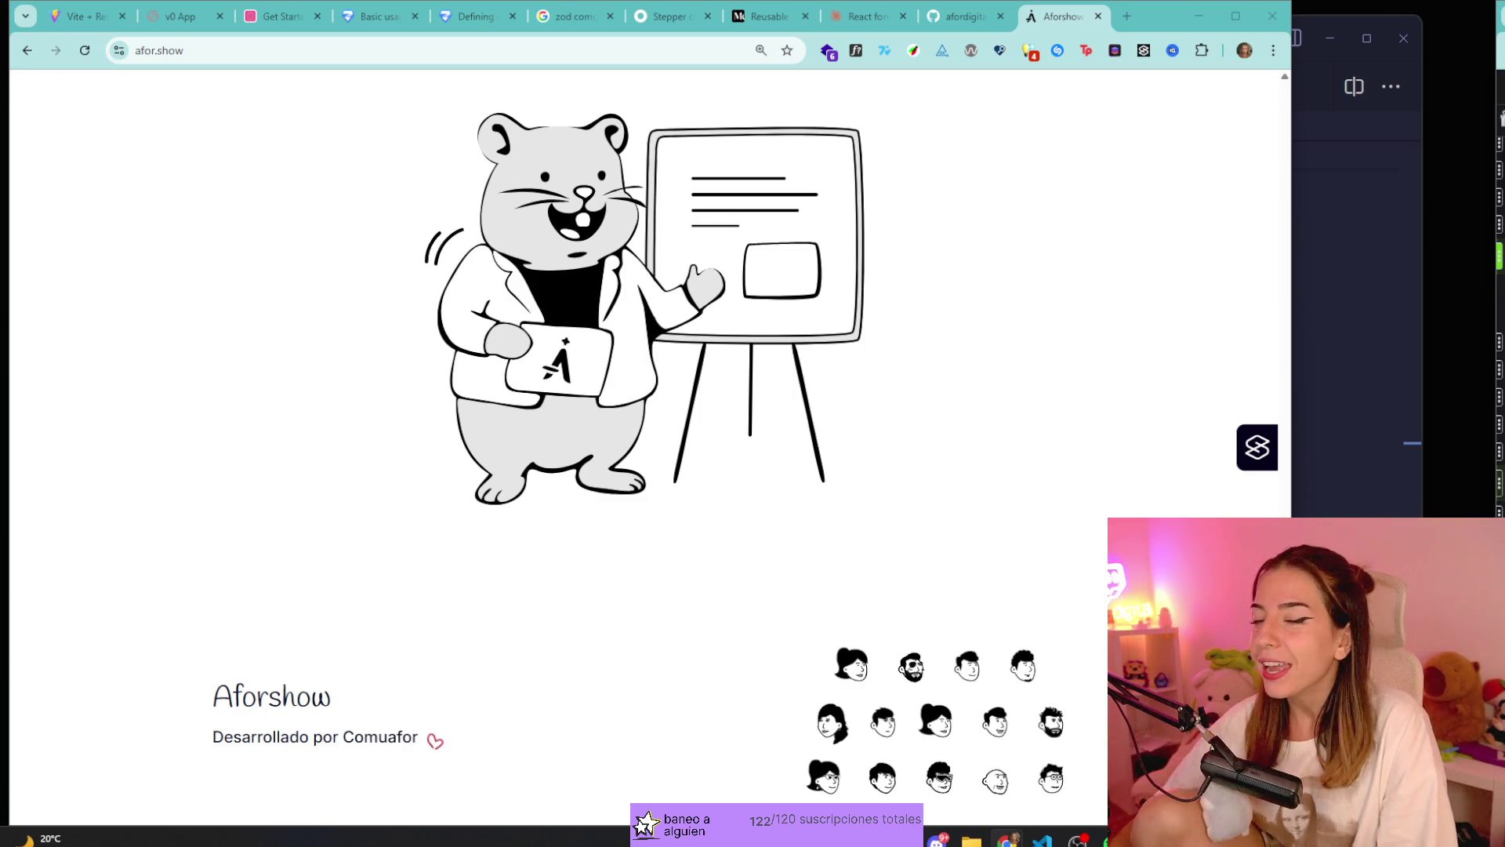
scroll(874, 487, "down", 15)
scroll(874, 487, "up", 8)
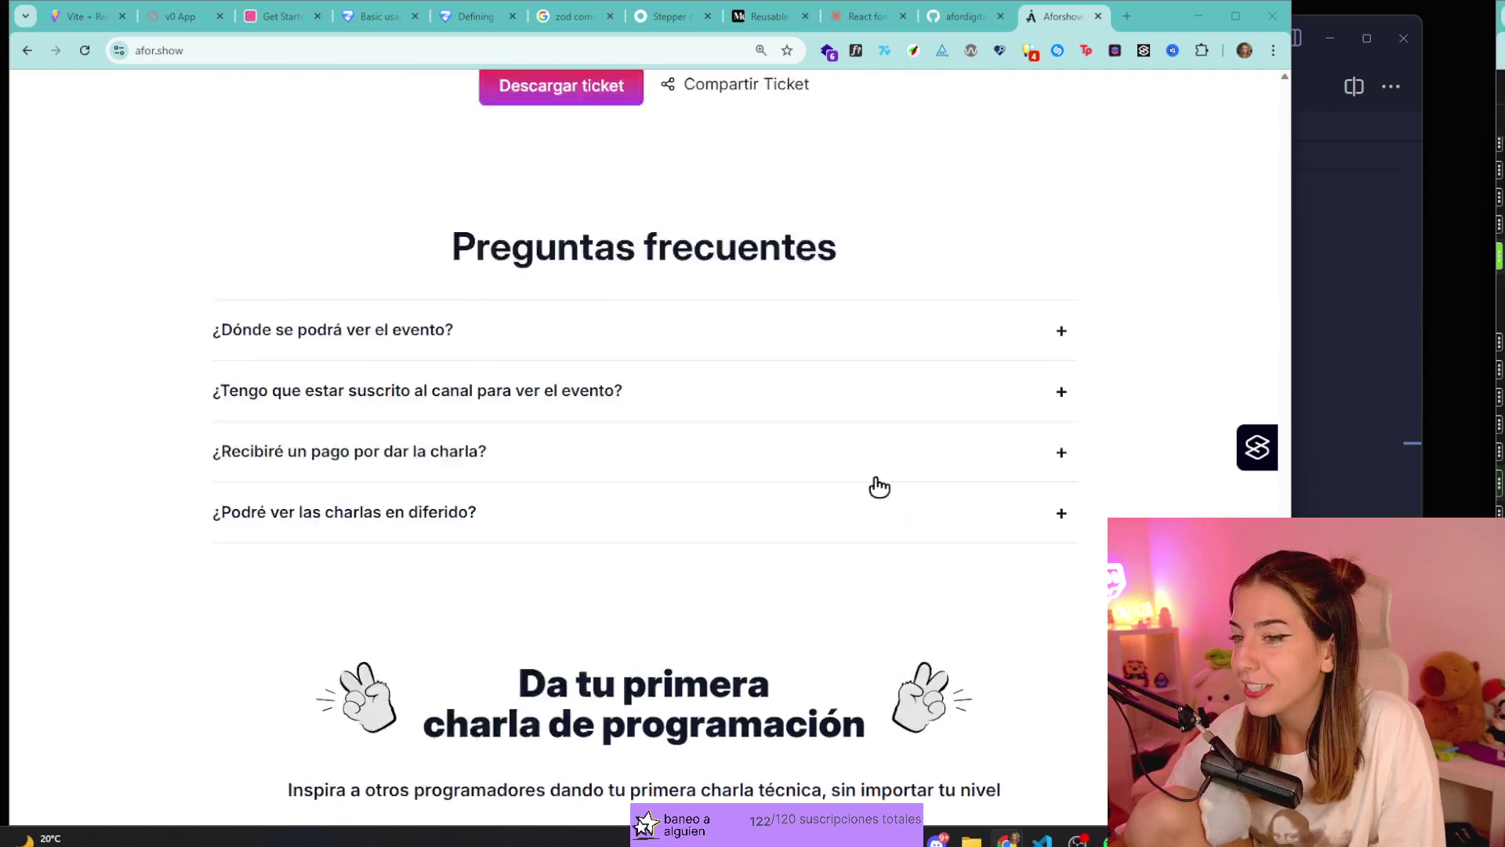
scroll(566, 490, "up", 3)
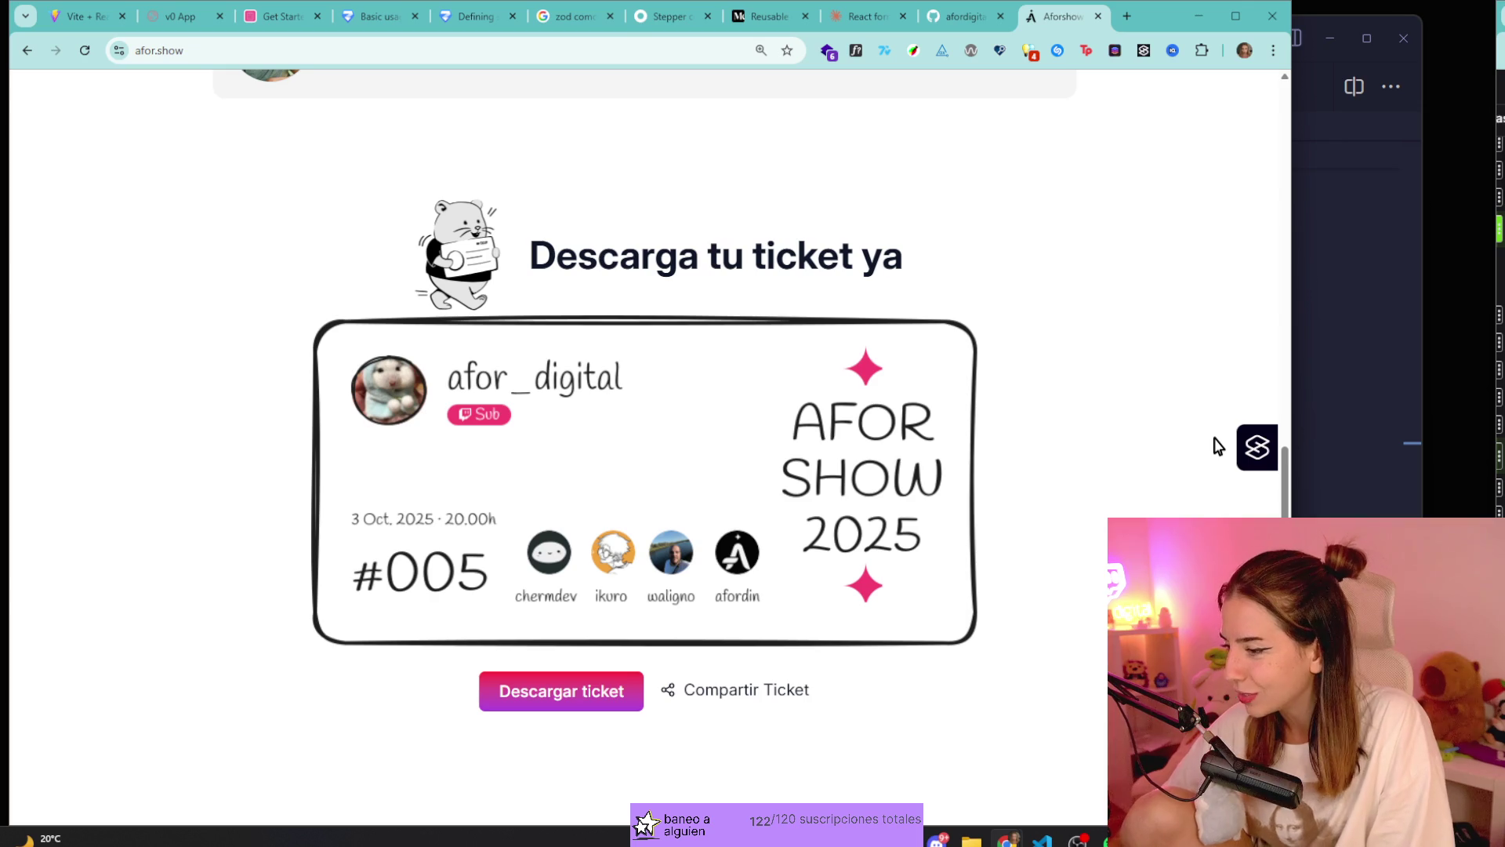
scroll(1166, 371, "down", 15)
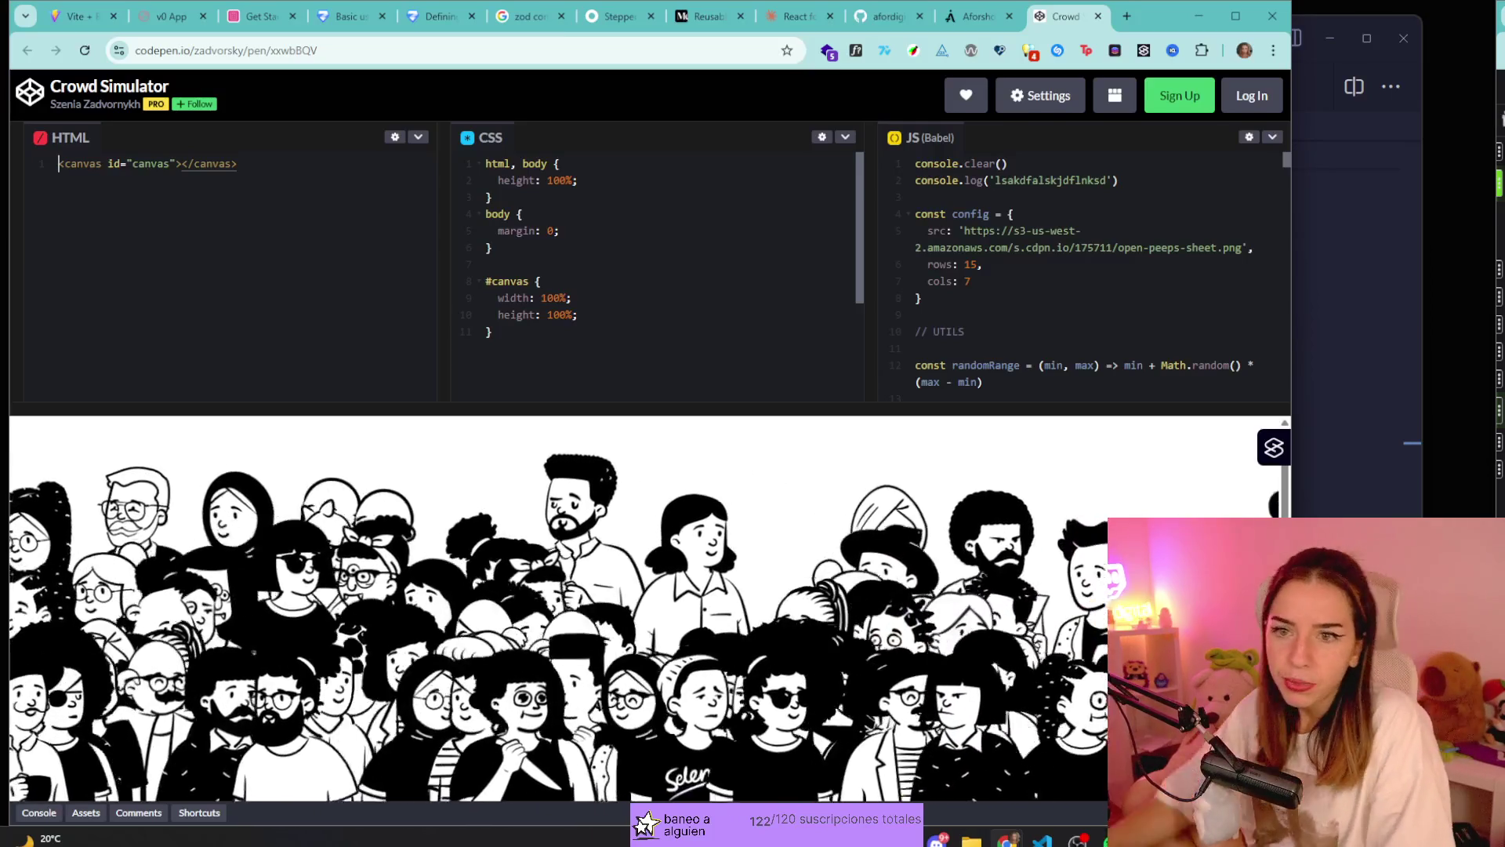
Look through the Crowd Simulator pen's CSS and JS, then return to afor.show.
key("shift+Up")
key("shift+Up")
key("shift+Up")
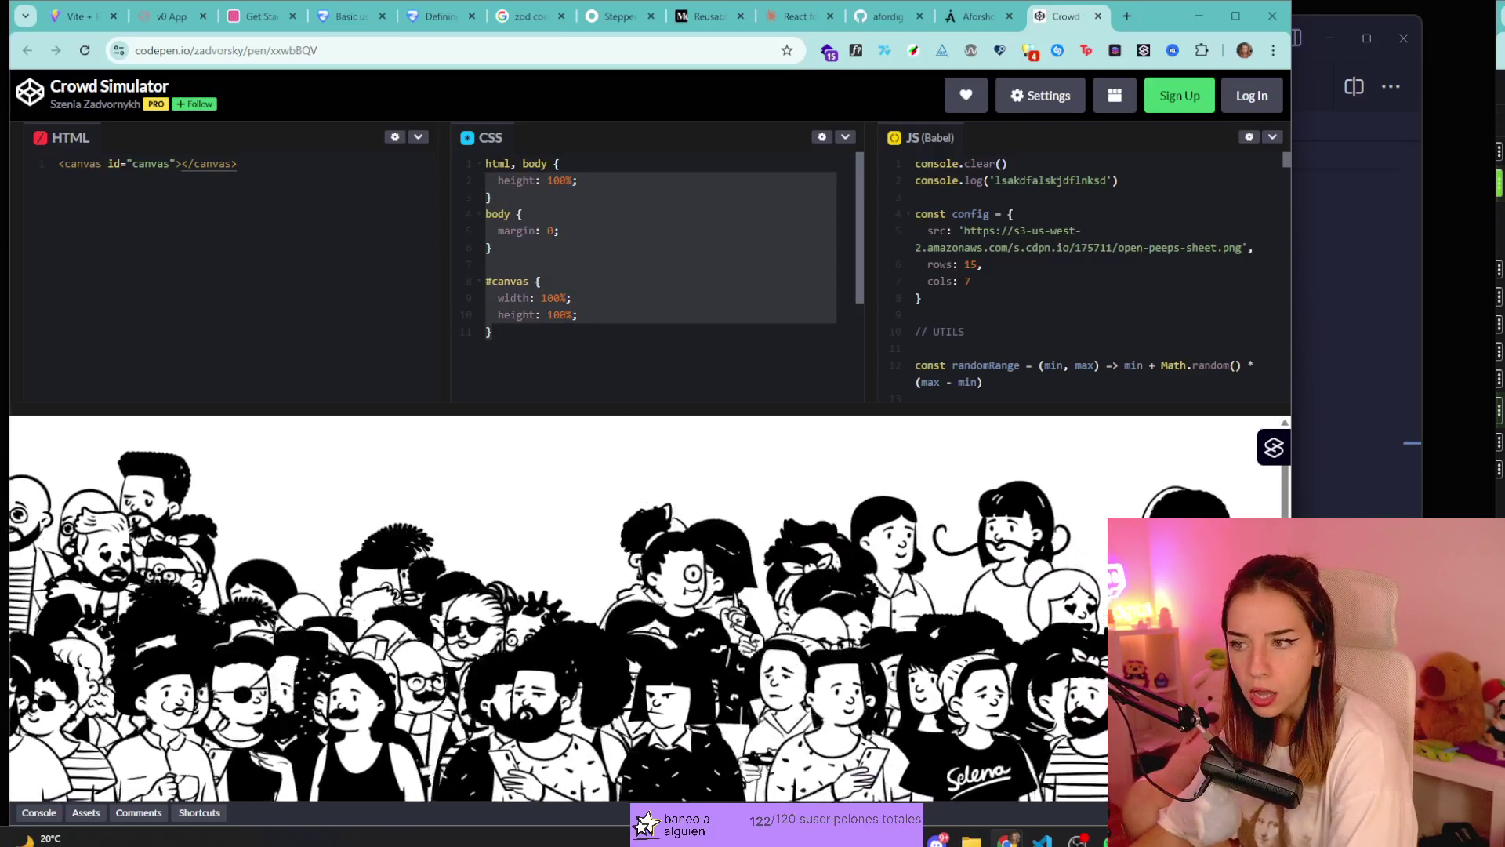
scroll(1082, 274, "down", 10)
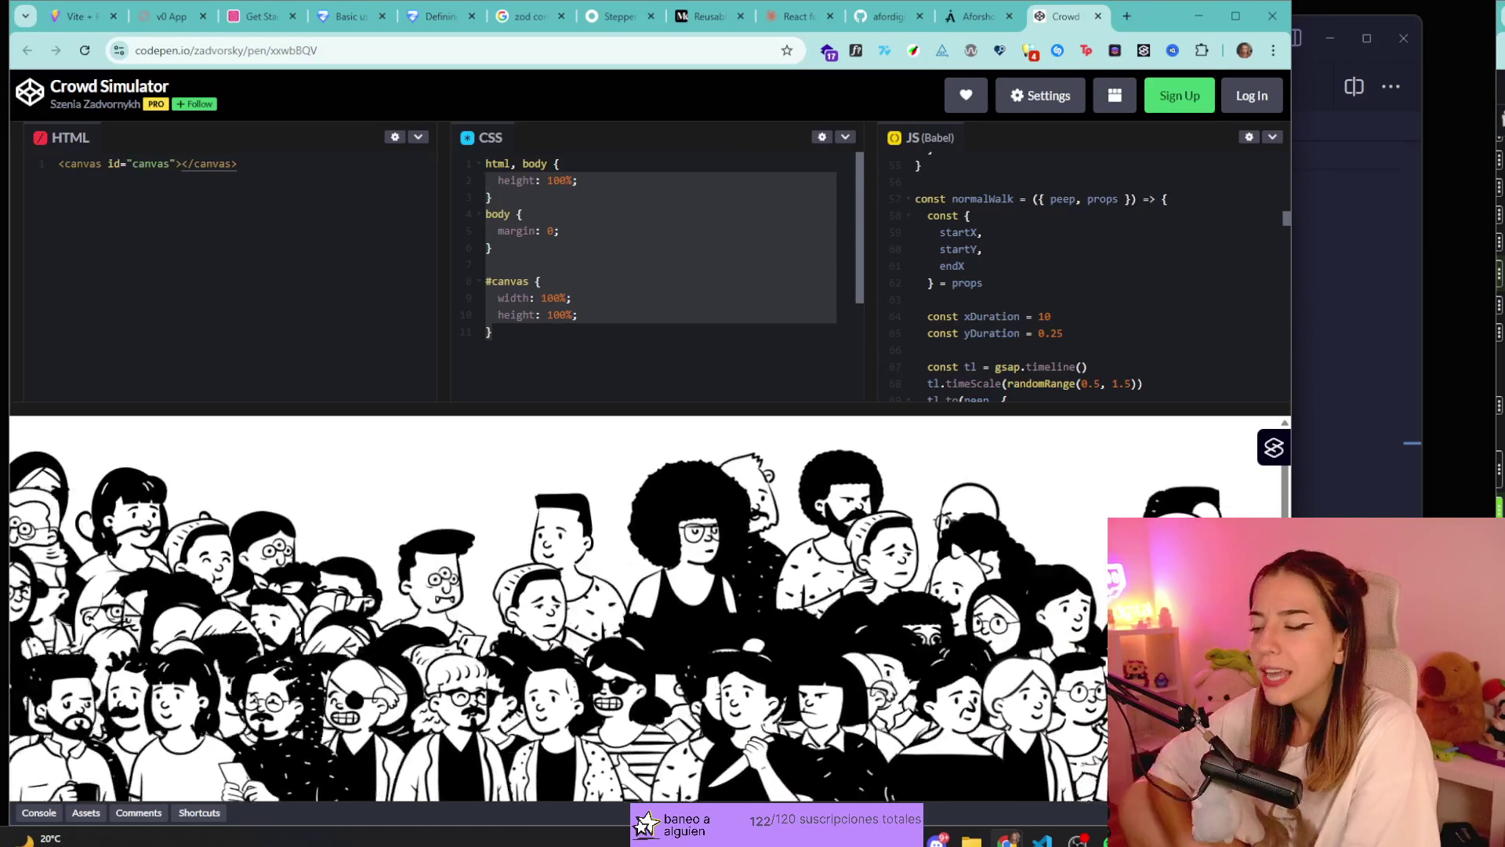
left_click(976, 15)
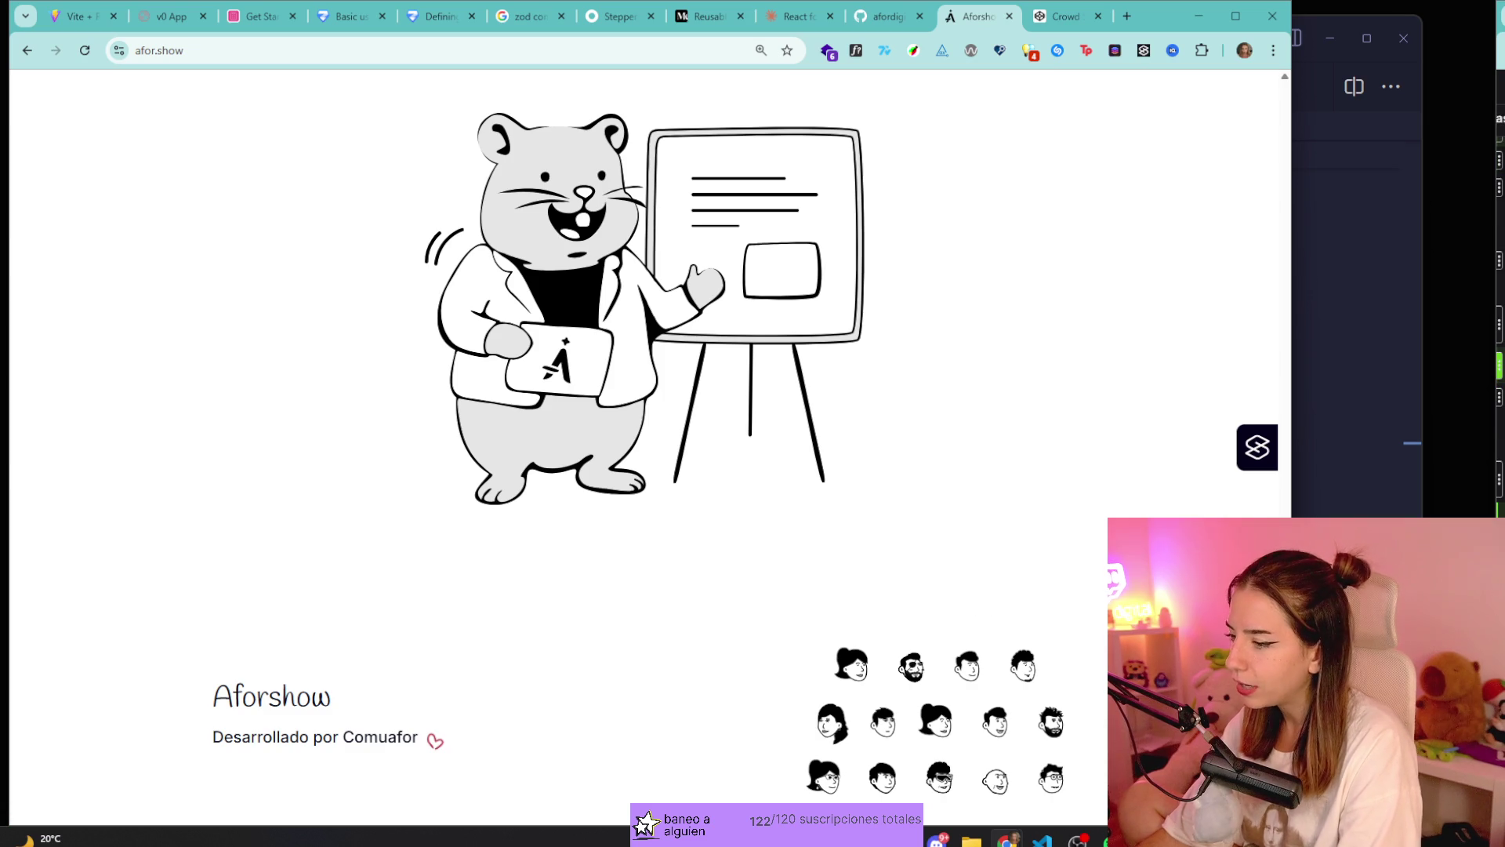
Revisit the Crowd Simulator pen, then switch to the Medium reusable multi-step form article.
left_click(1063, 15)
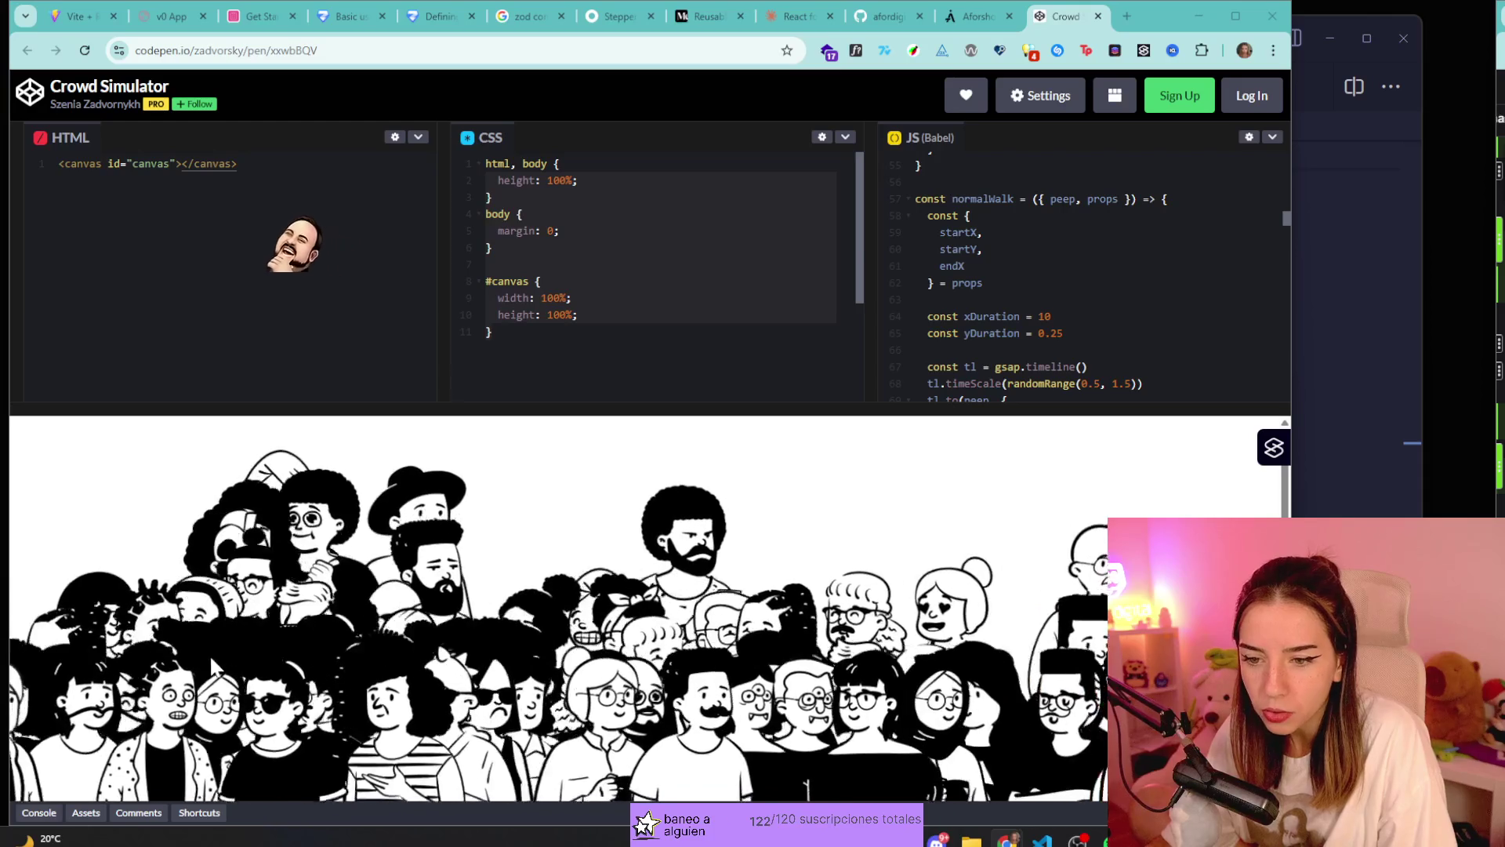
left_click(704, 12)
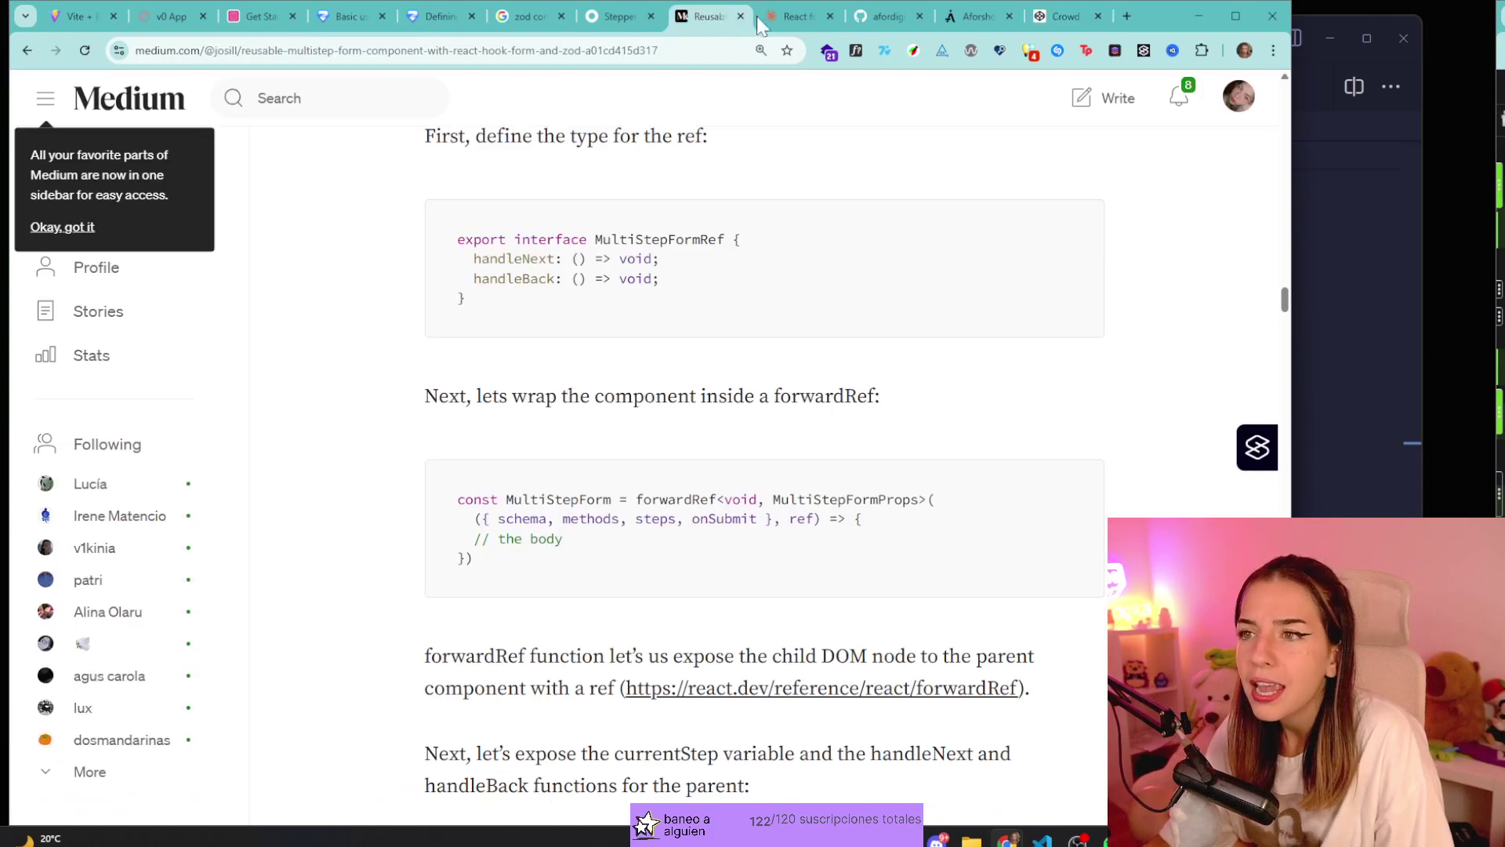
Look over the React form validation chat and the afordigital GitHub profile.
left_click(839, 16)
left_click(870, 16)
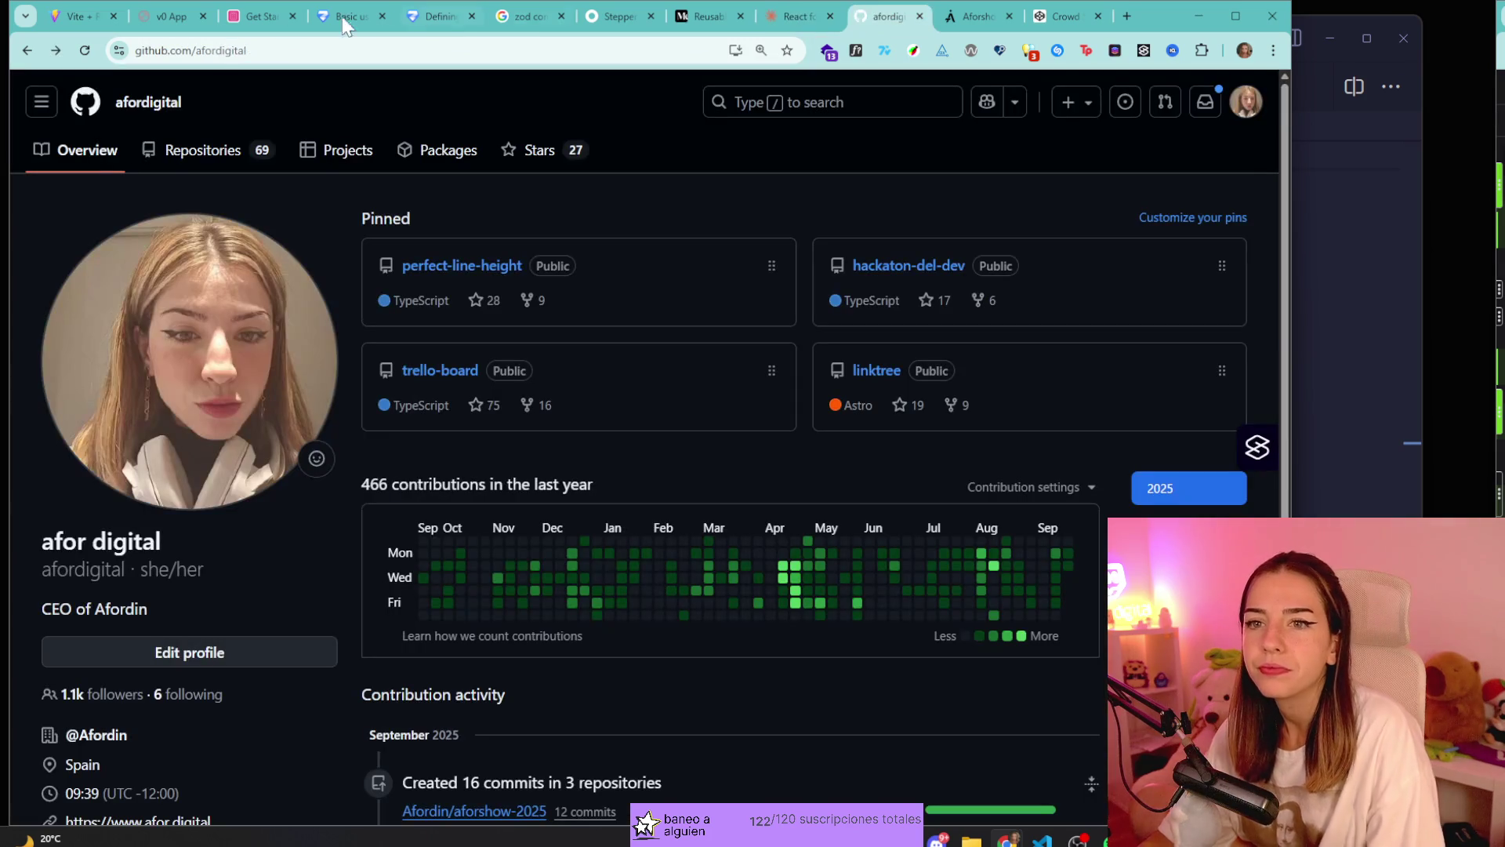
scroll(671, 403, "down", 5)
scroll(705, 444, "up", 4)
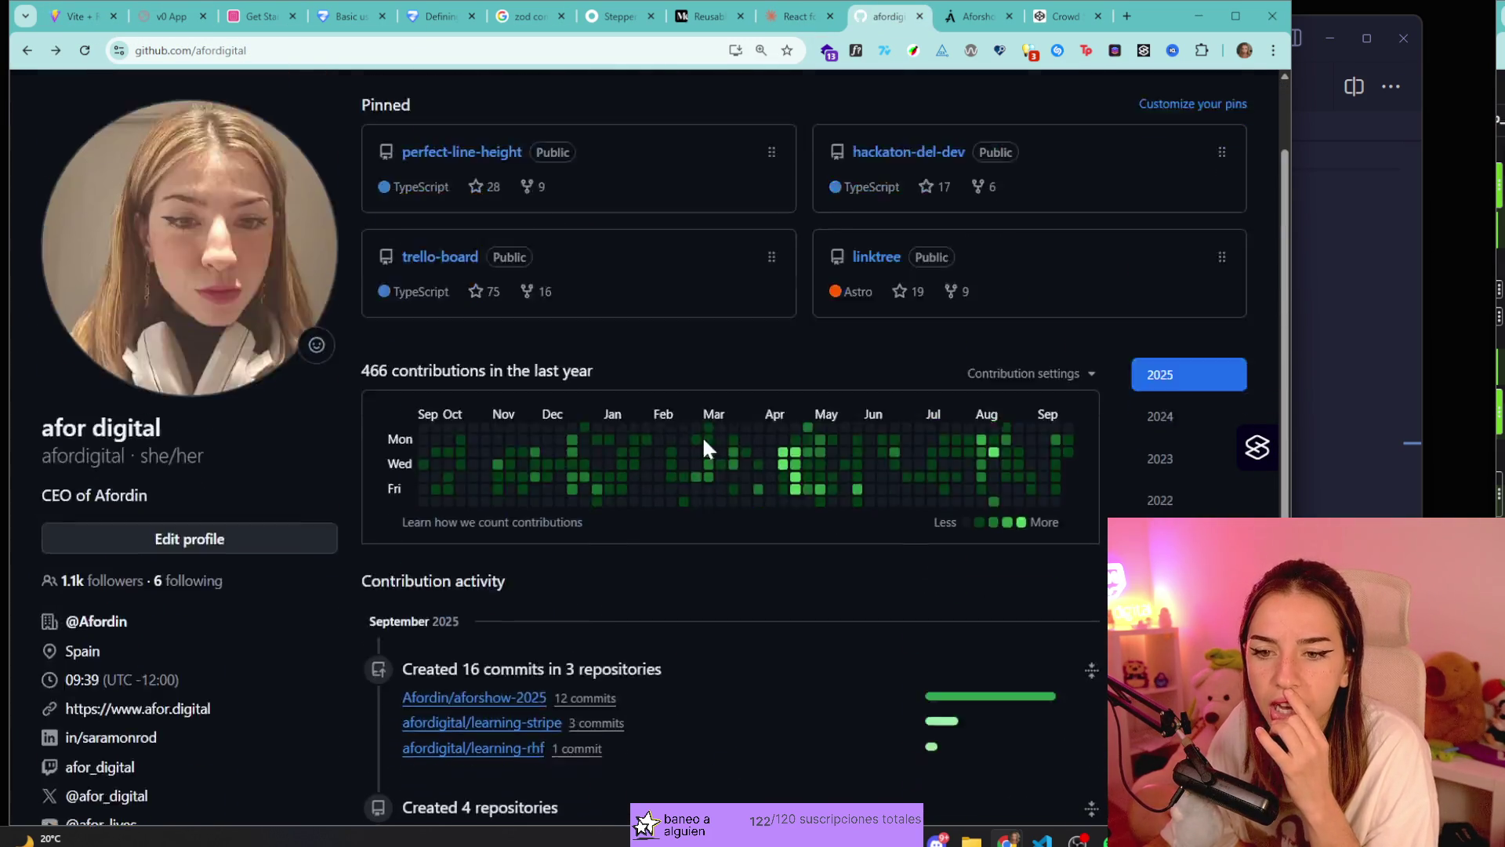
Review the multi-step form app, local Vite app, react-hook-form guide and Zod schema docs.
left_click(153, 16)
left_click(78, 17)
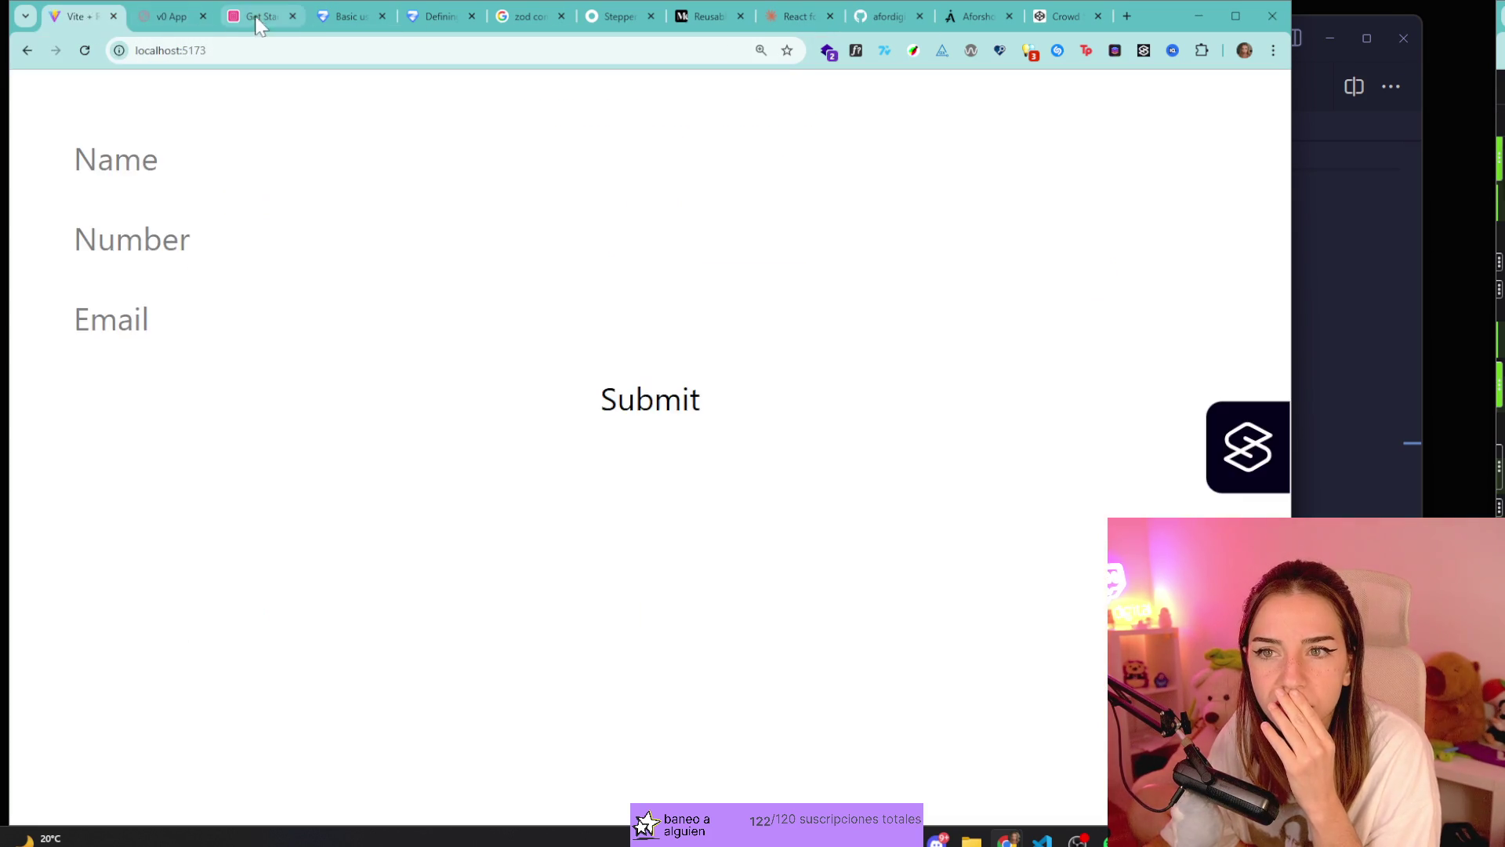
left_click(258, 16)
left_click(349, 15)
left_click(435, 12)
Browse the zod search, stepper components, multi-step form article and chat, then return to Crowd Simulator.
left_click(534, 16)
left_click(616, 16)
left_click(705, 16)
left_click(799, 16)
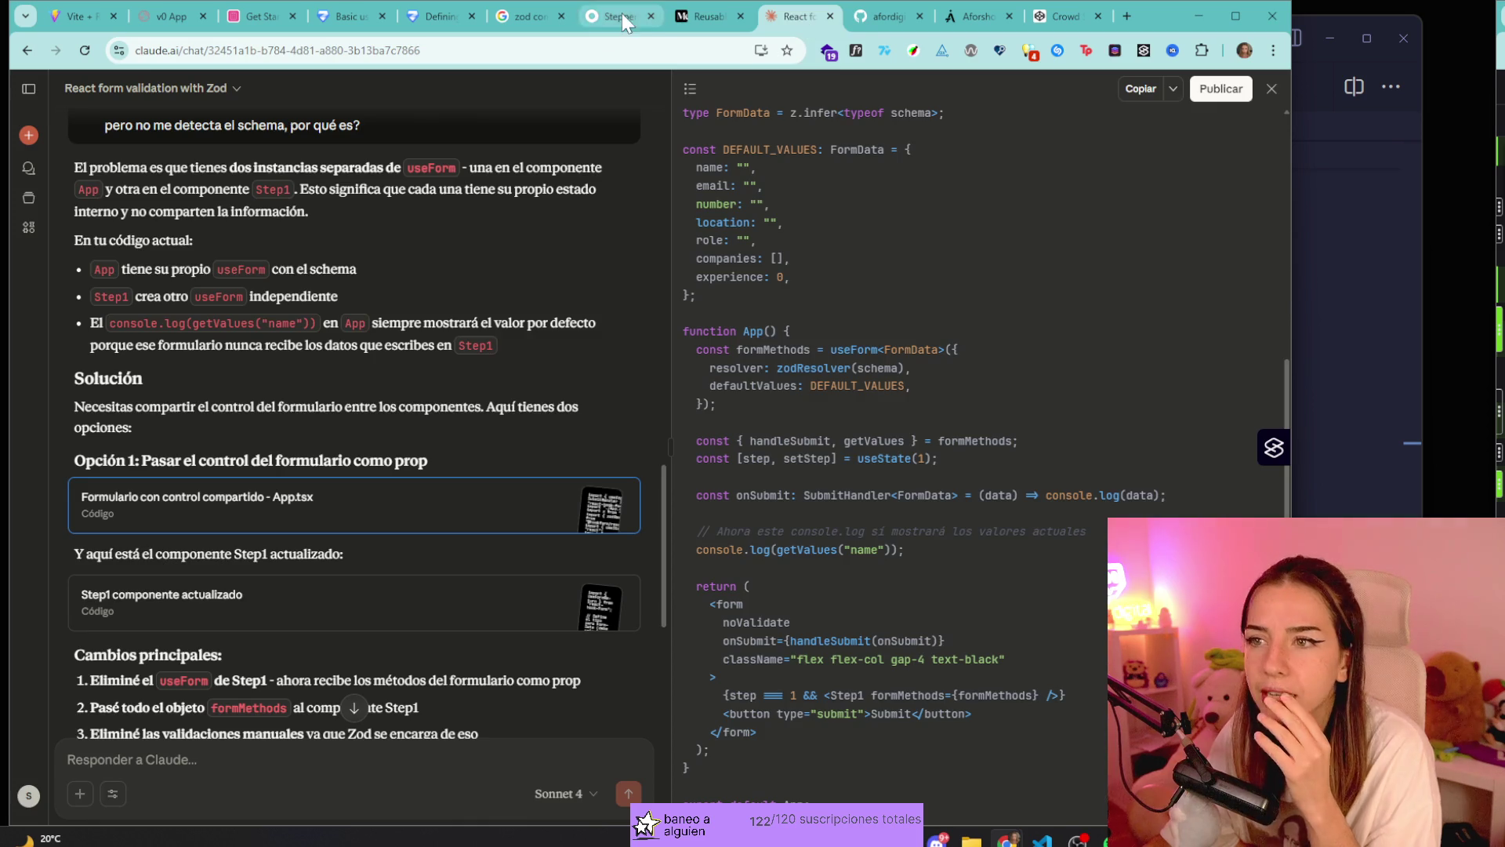
left_click(623, 12)
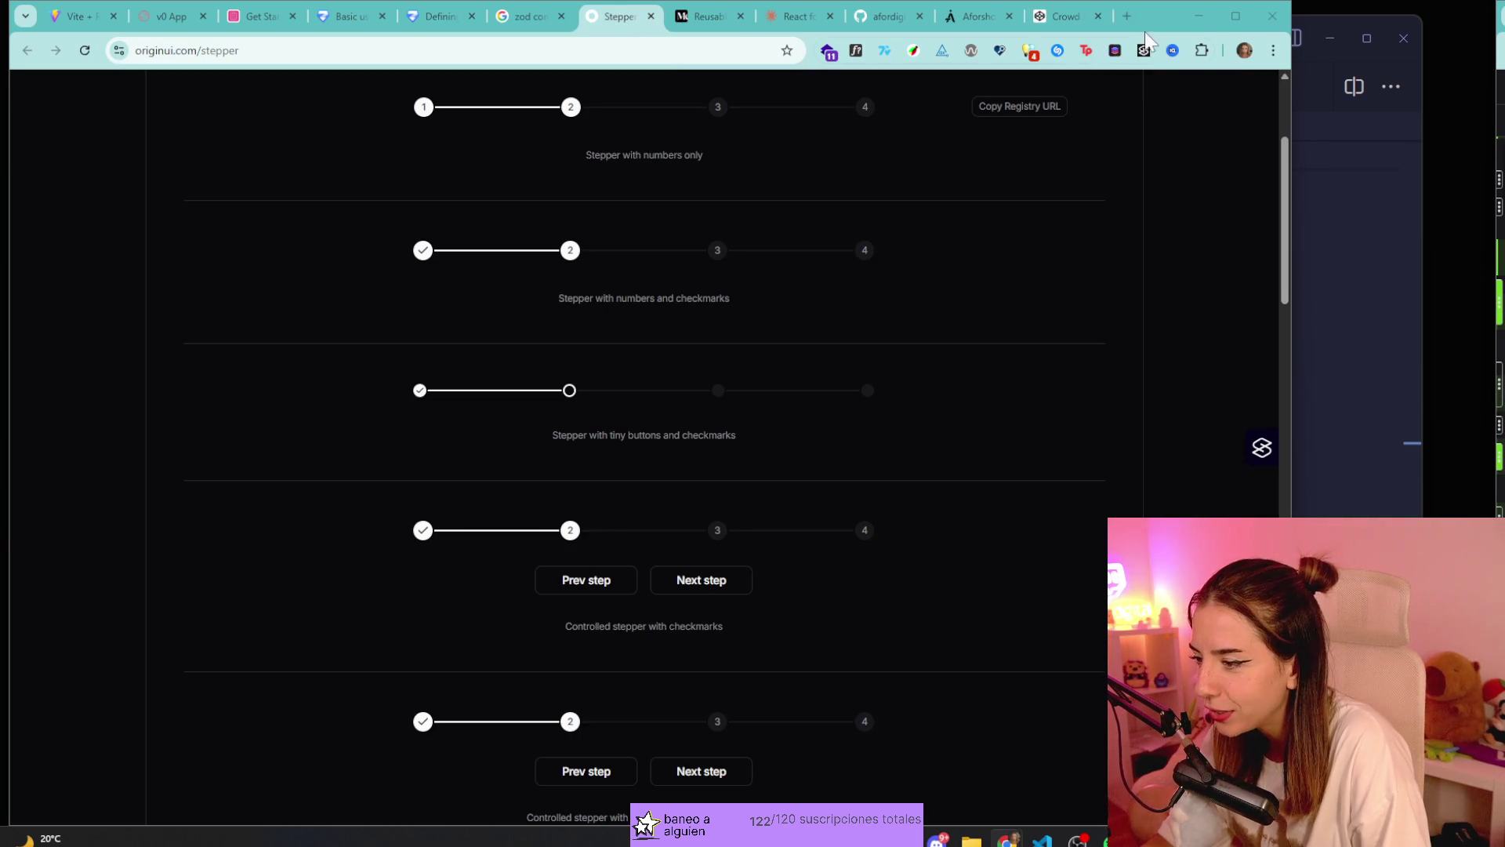
left_click(1067, 16)
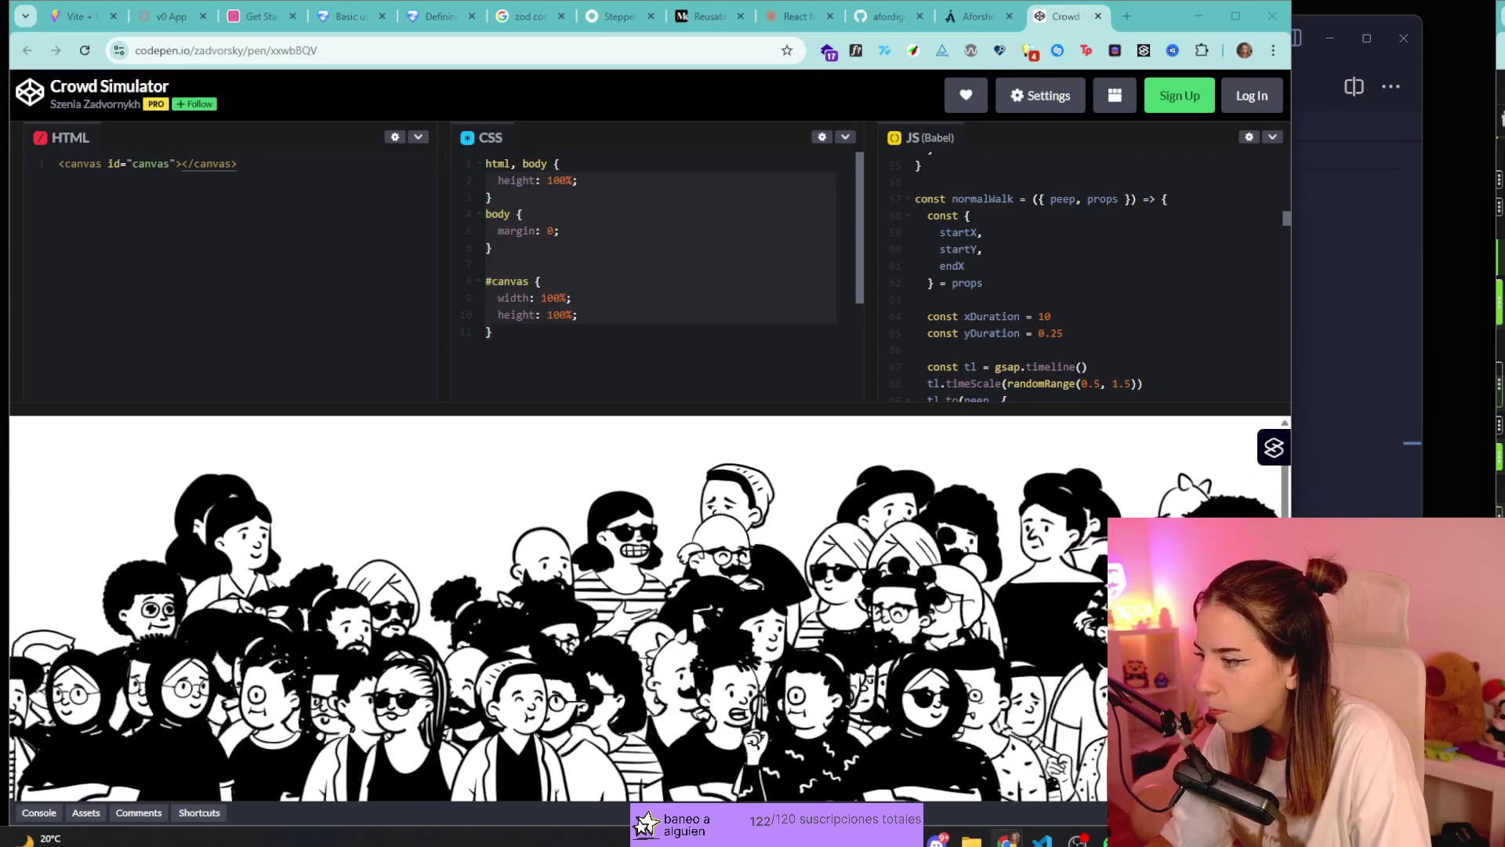
left_click(983, 19)
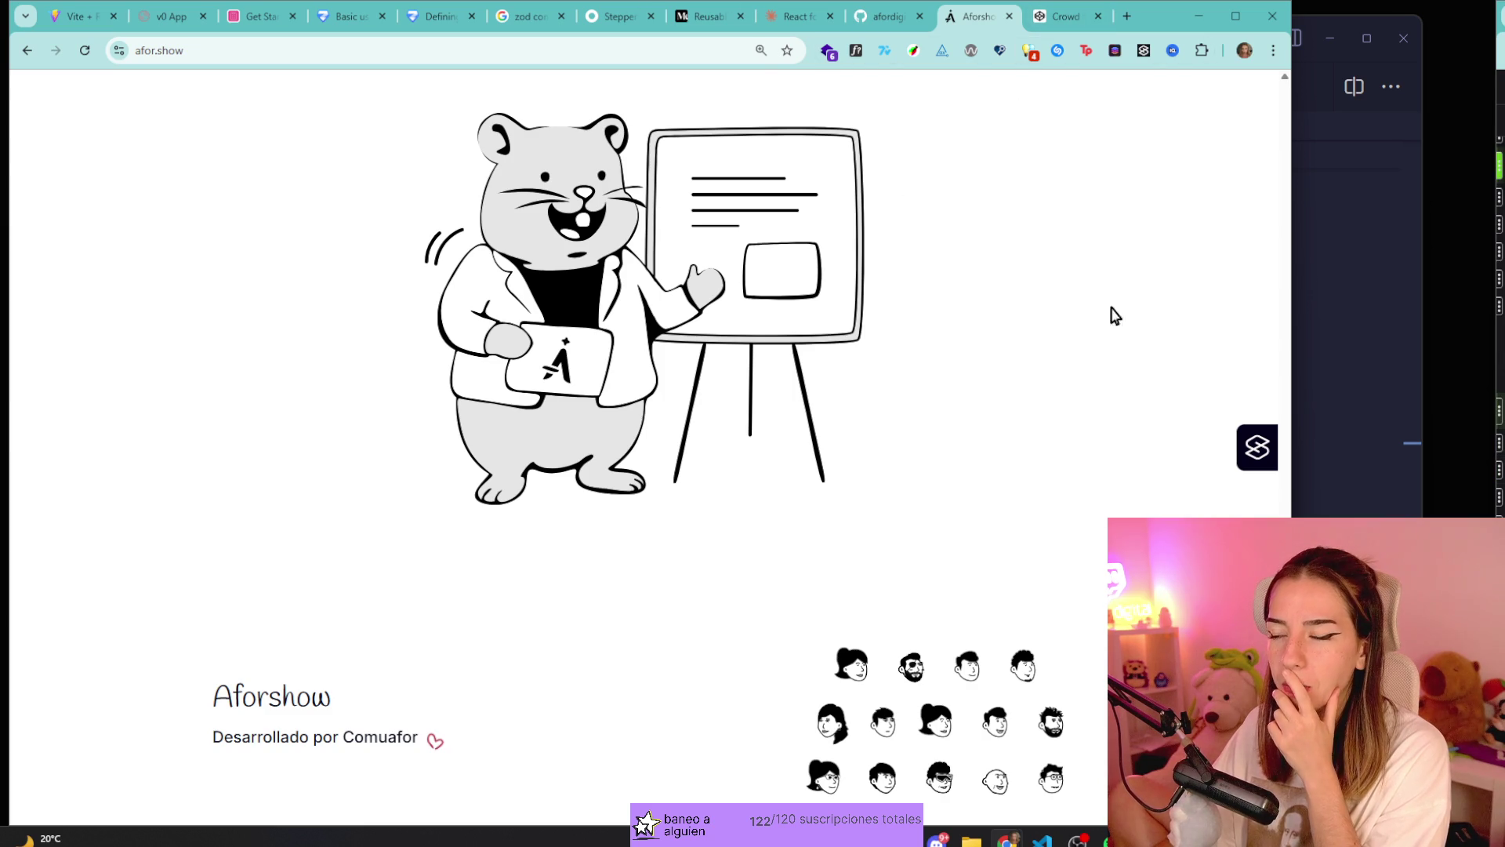
Return to the live afor.show page showing the presenter hamster footer and contributor avatars.
key("alt+Tab")
left_click(272, 528)
key("ctrl+a")
left_click(1086, 488)
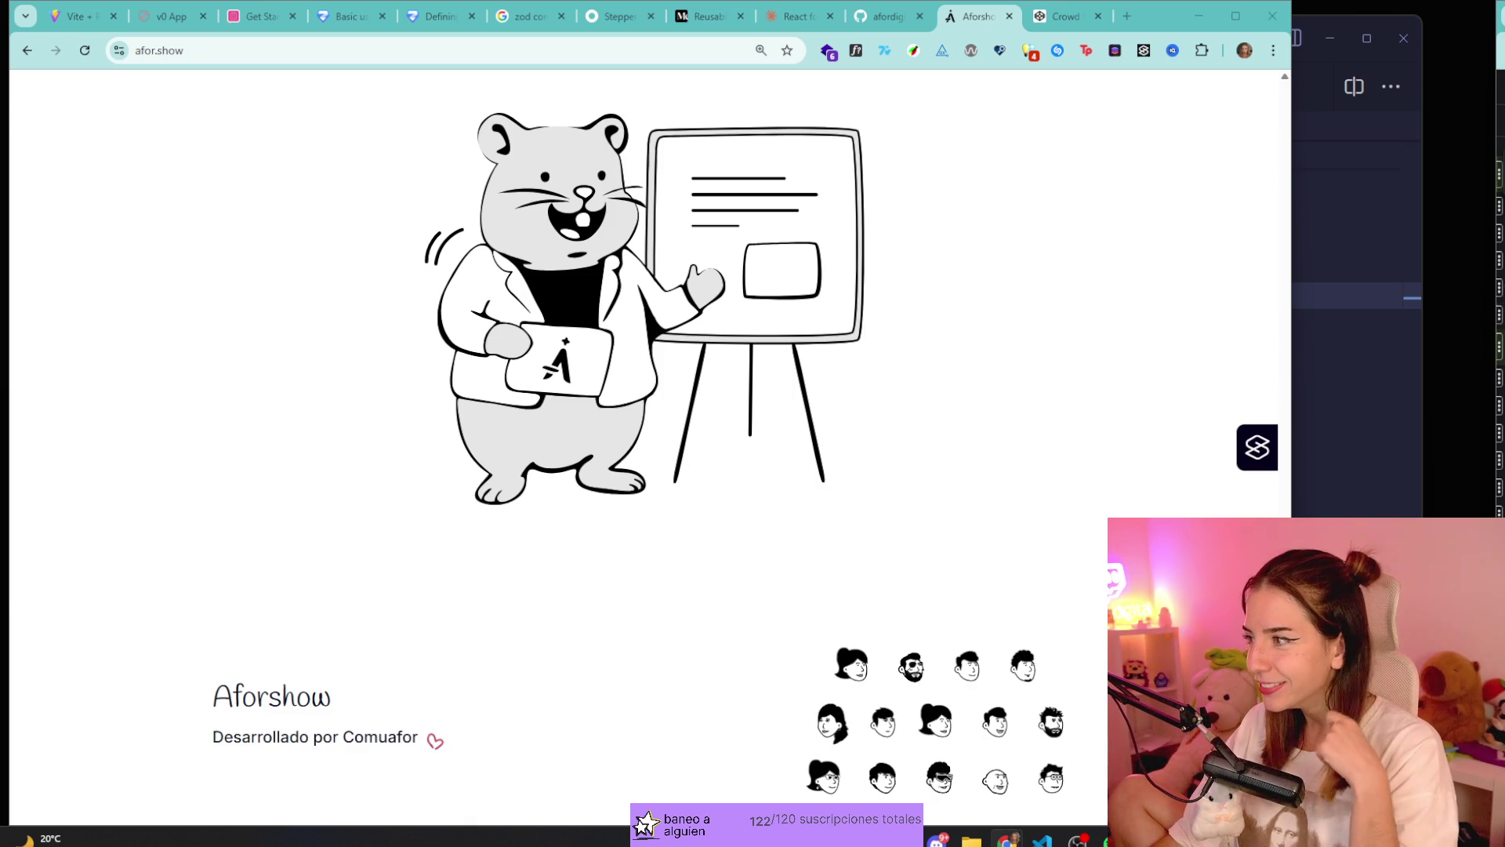
scroll(601, 543, "up", 8)
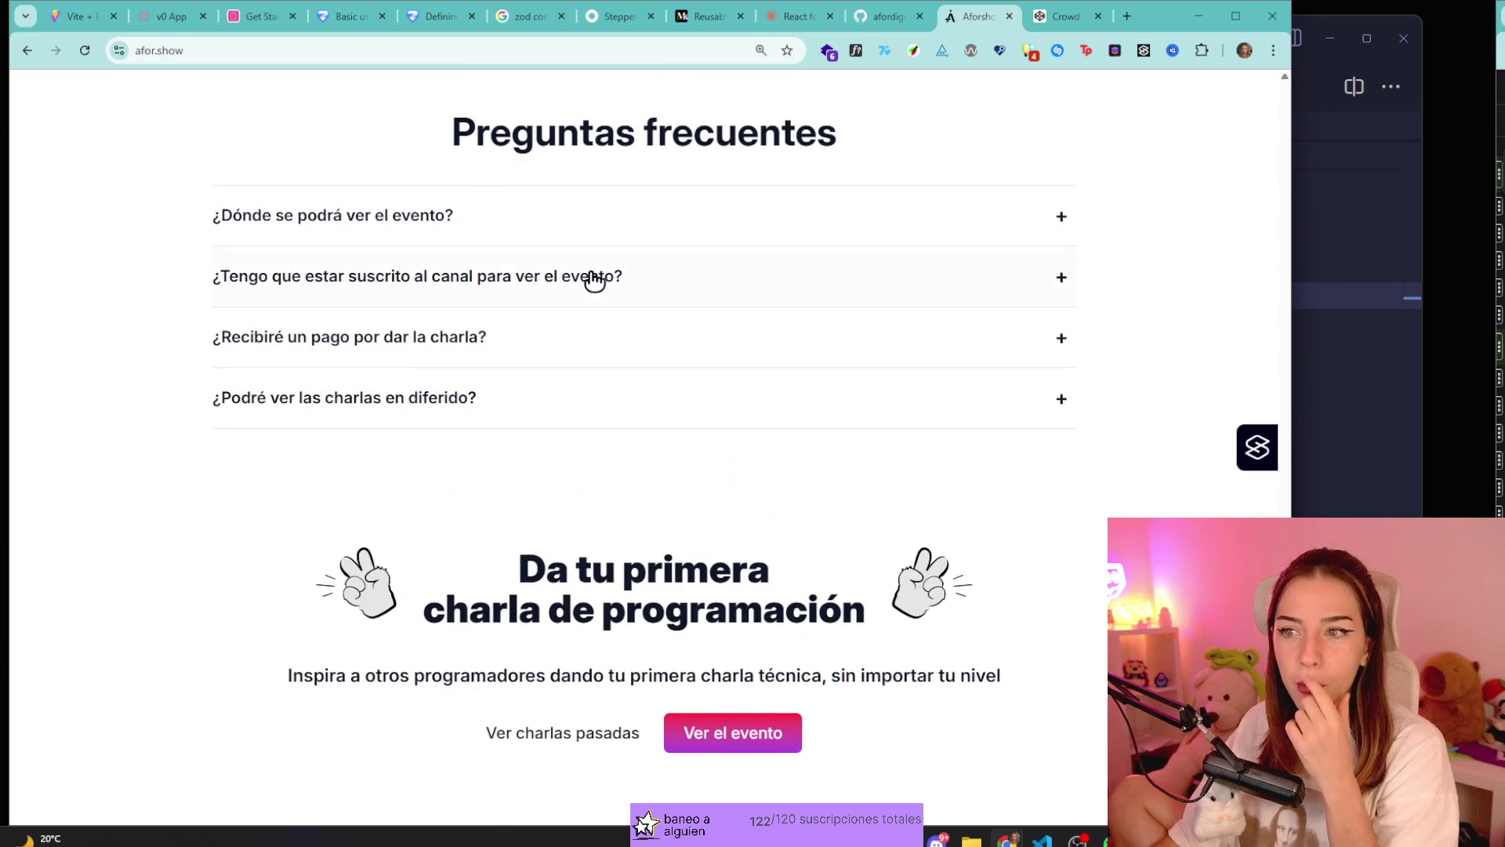
scroll(789, 501, "up", 15)
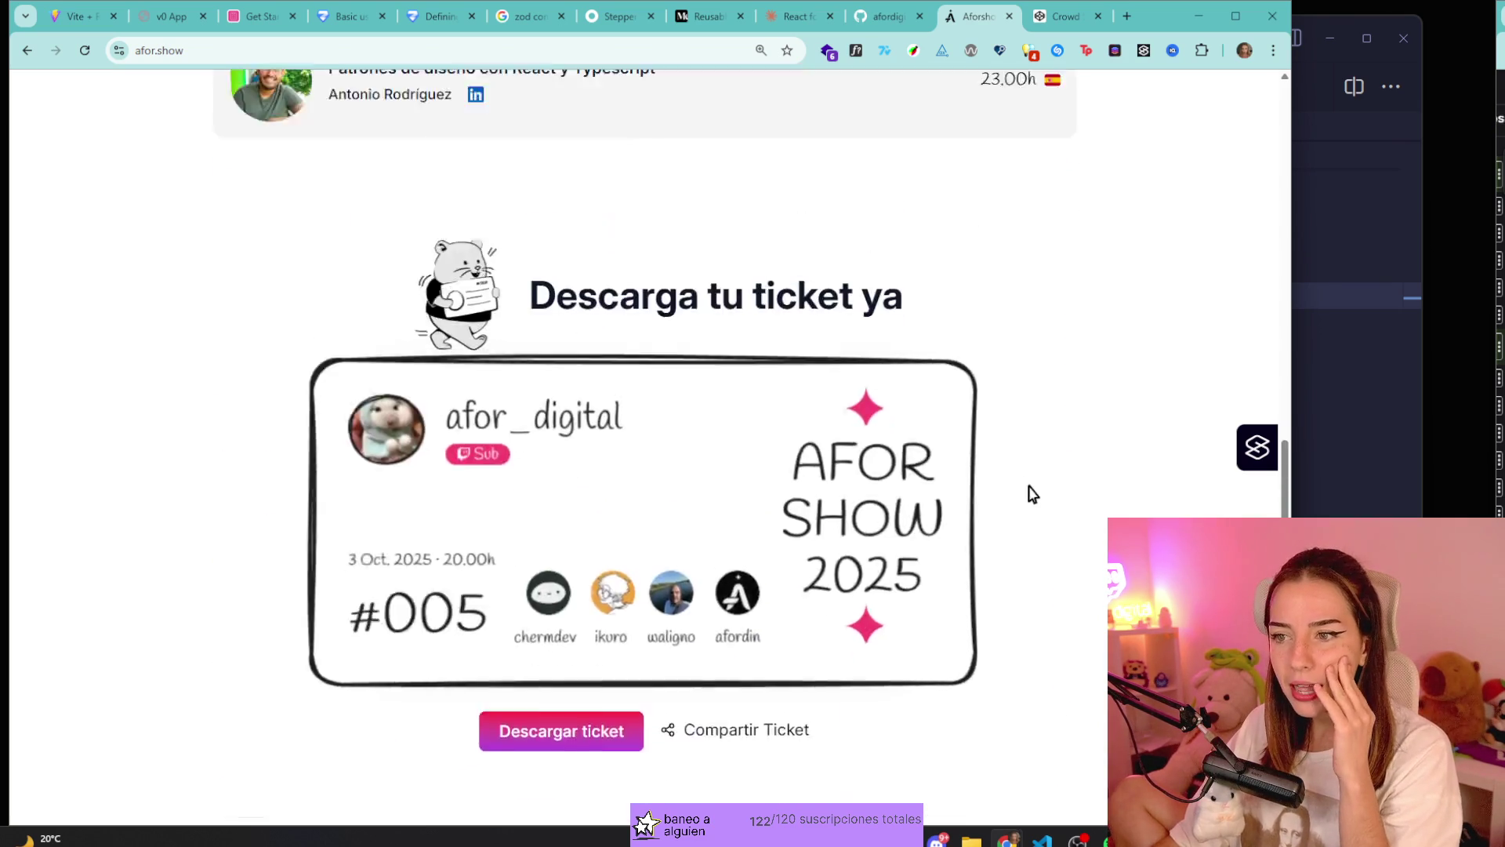
scroll(1035, 502, "up", 10)
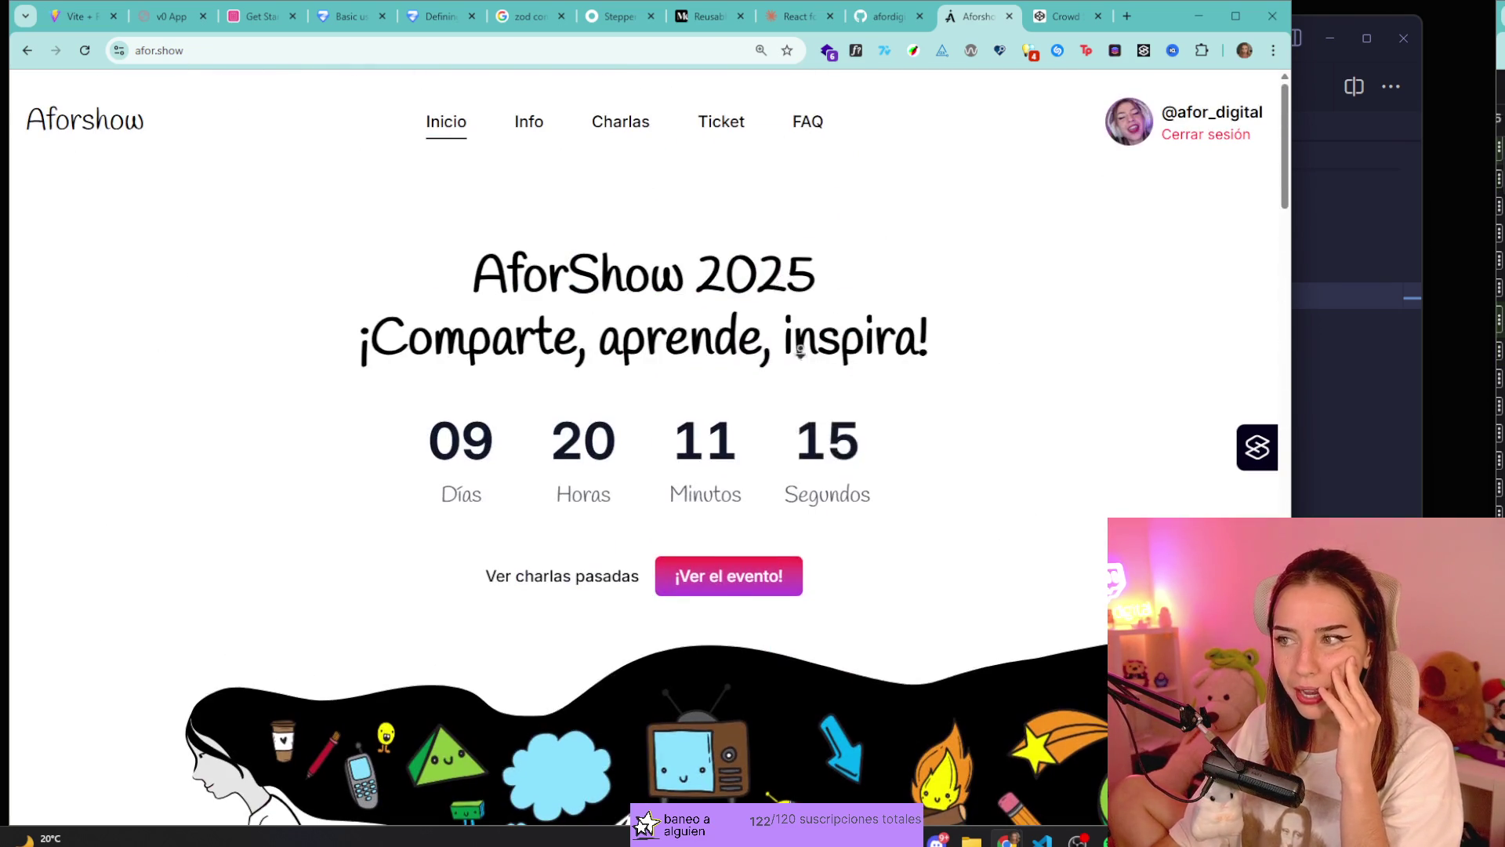
middle_click(806, 483)
scroll(806, 488, "down", 10)
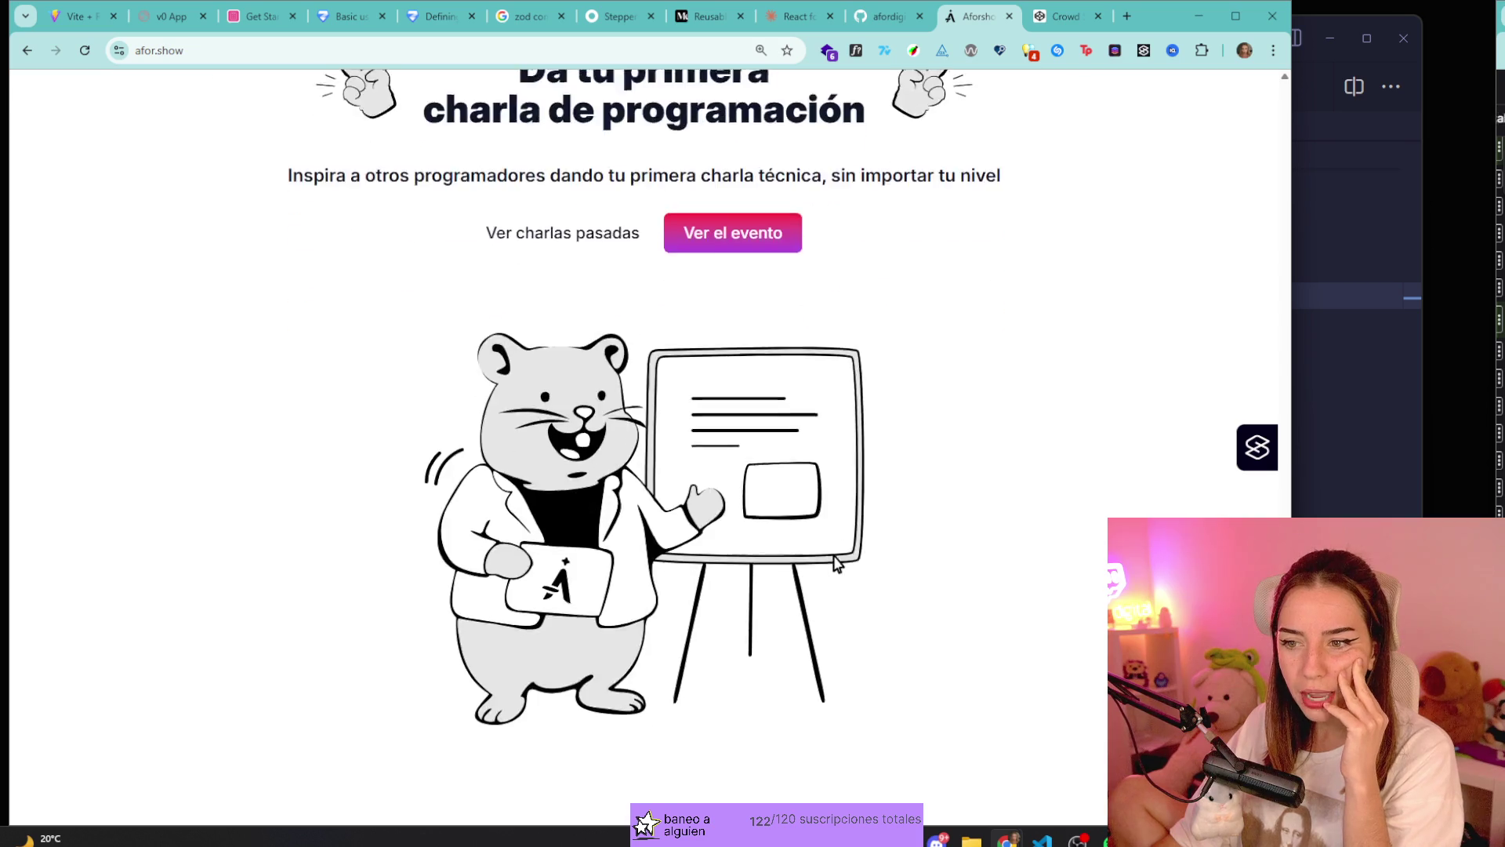
scroll(784, 565, "up", 15)
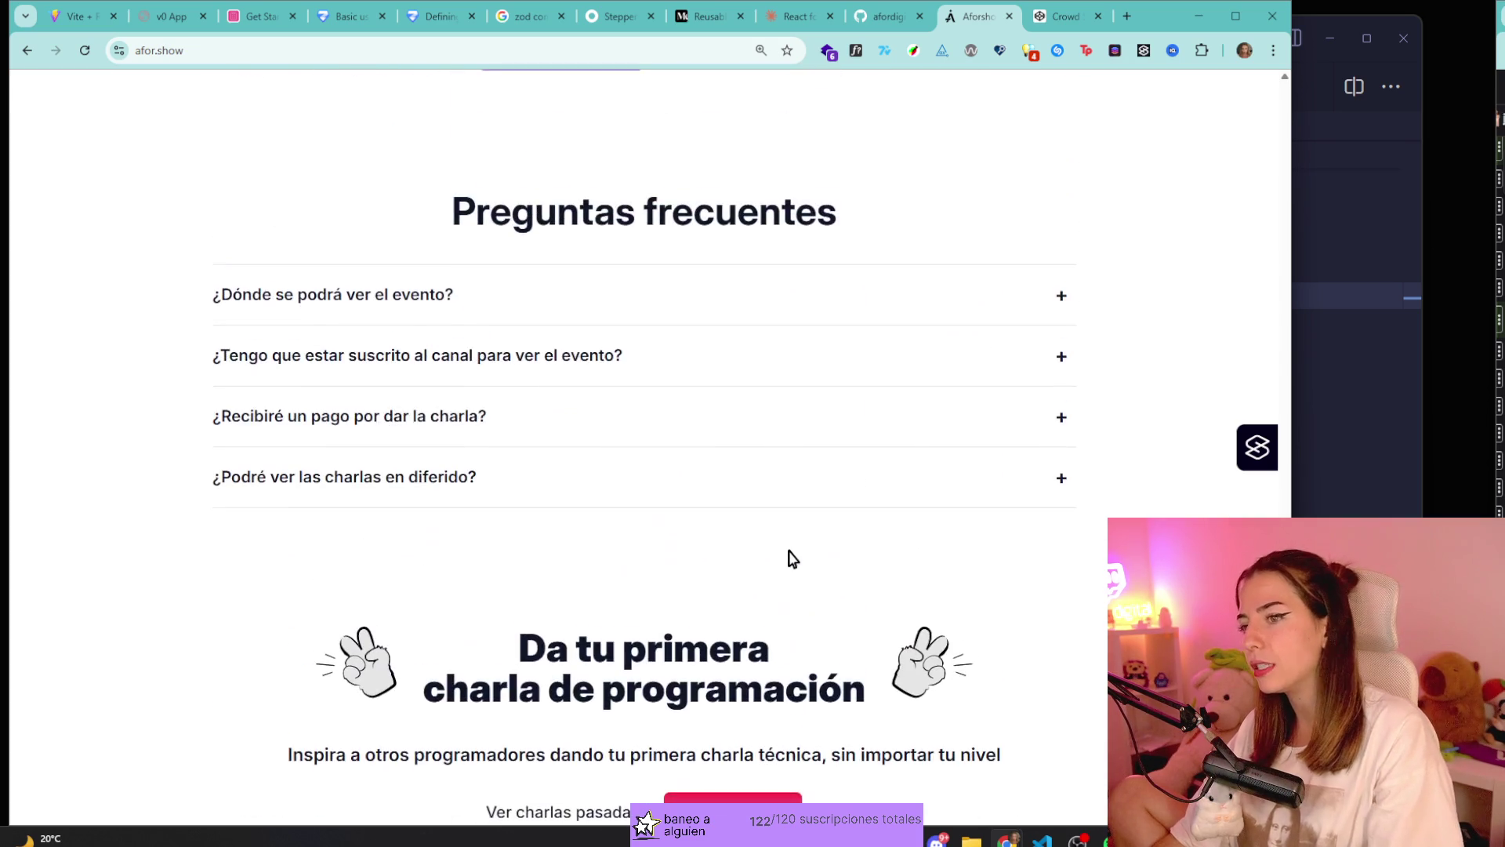
scroll(691, 100, "up", 15)
scroll(806, 359, "down", 10)
scroll(862, 470, "down", 4)
key("ctrl+t")
type("afordin")
key("Return")
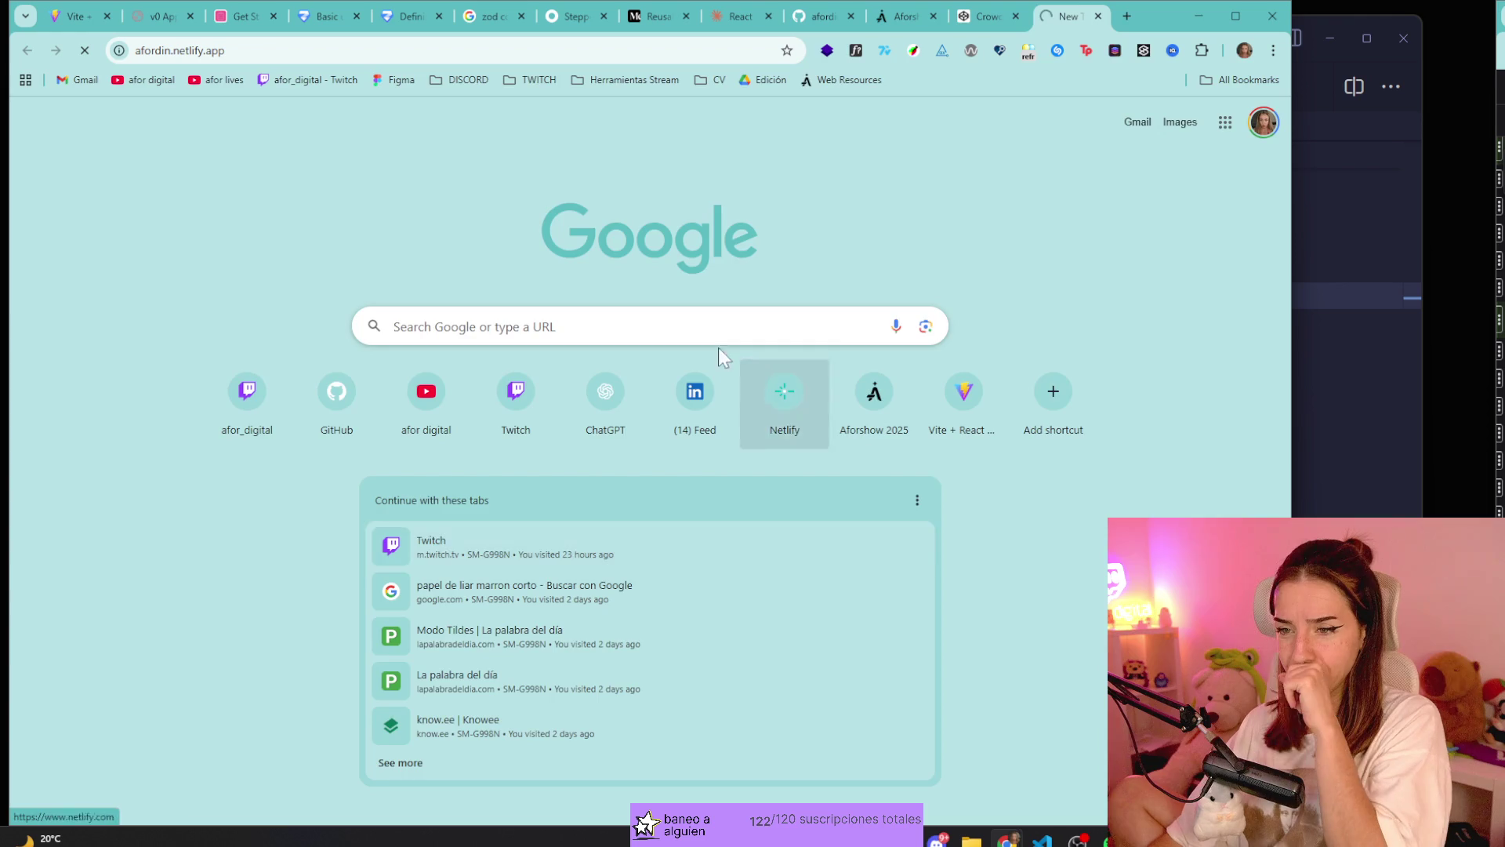
scroll(729, 350, "down", 10)
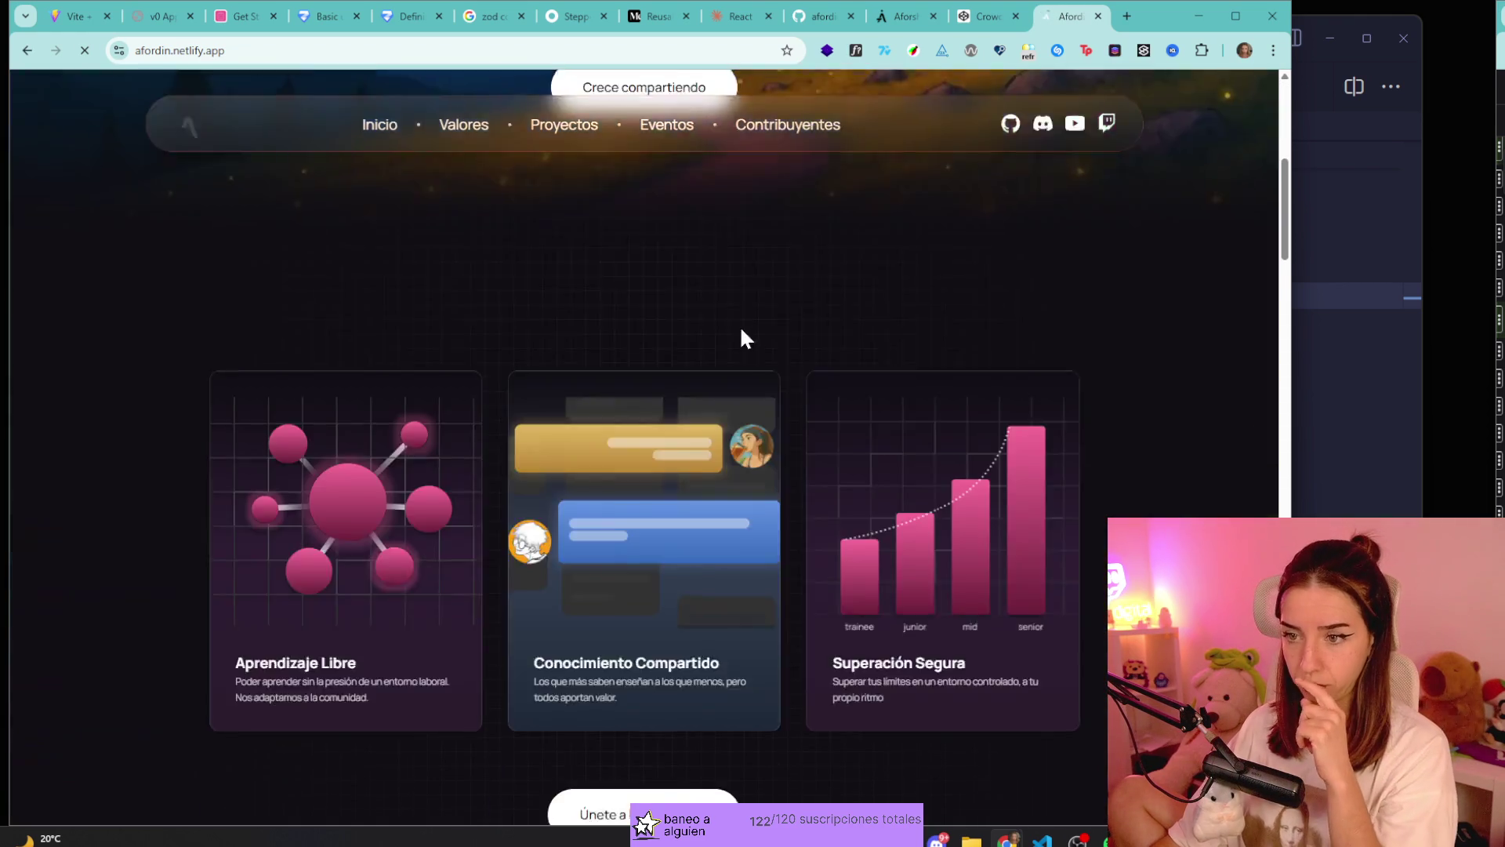
scroll(837, 656, "down", 10)
scroll(836, 659, "up", 5)
scroll(863, 639, "down", 5)
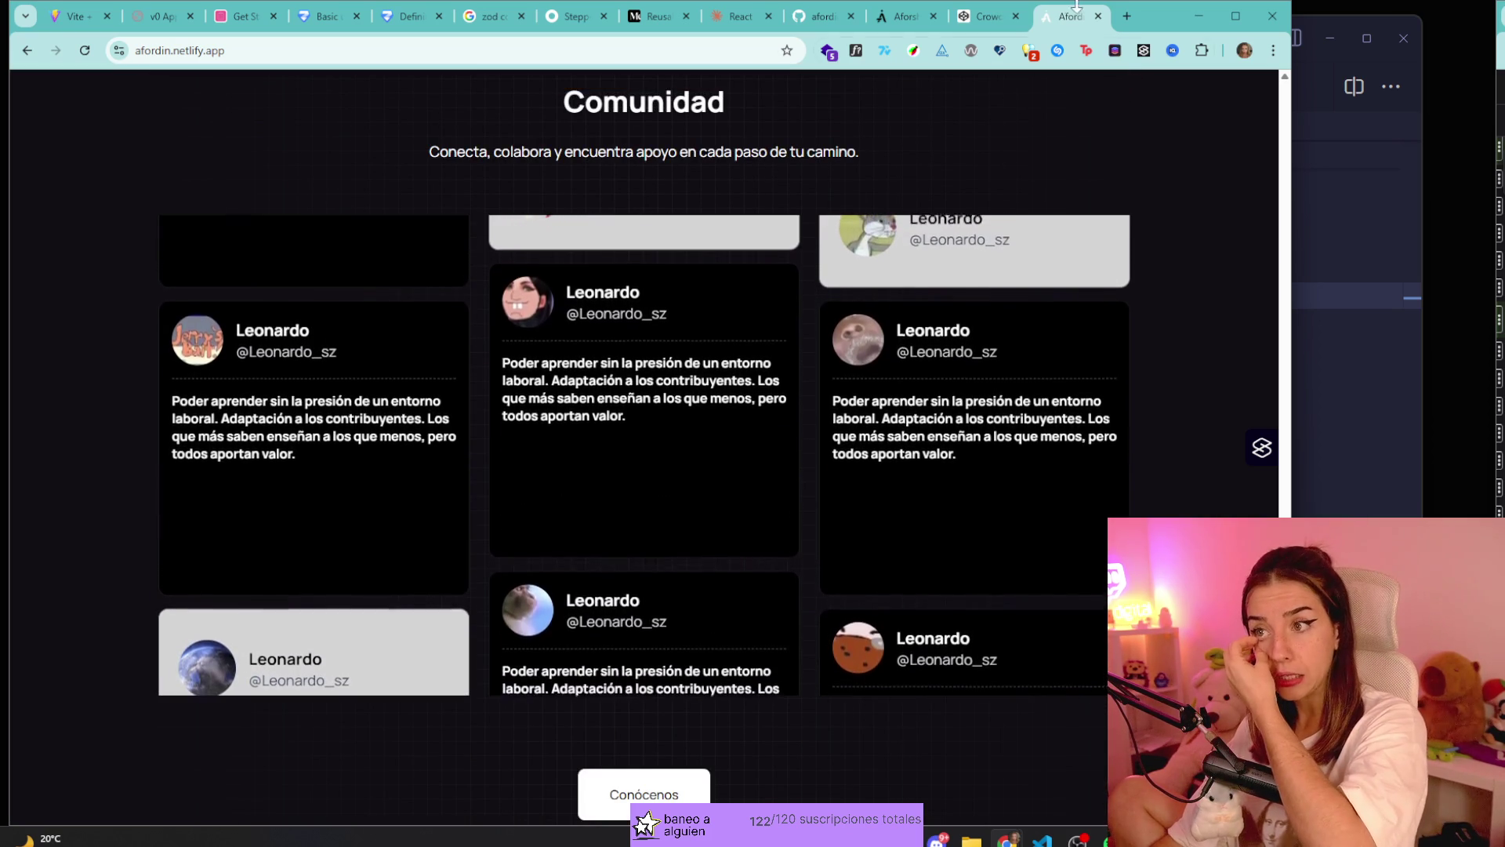
middle_click(1074, 22)
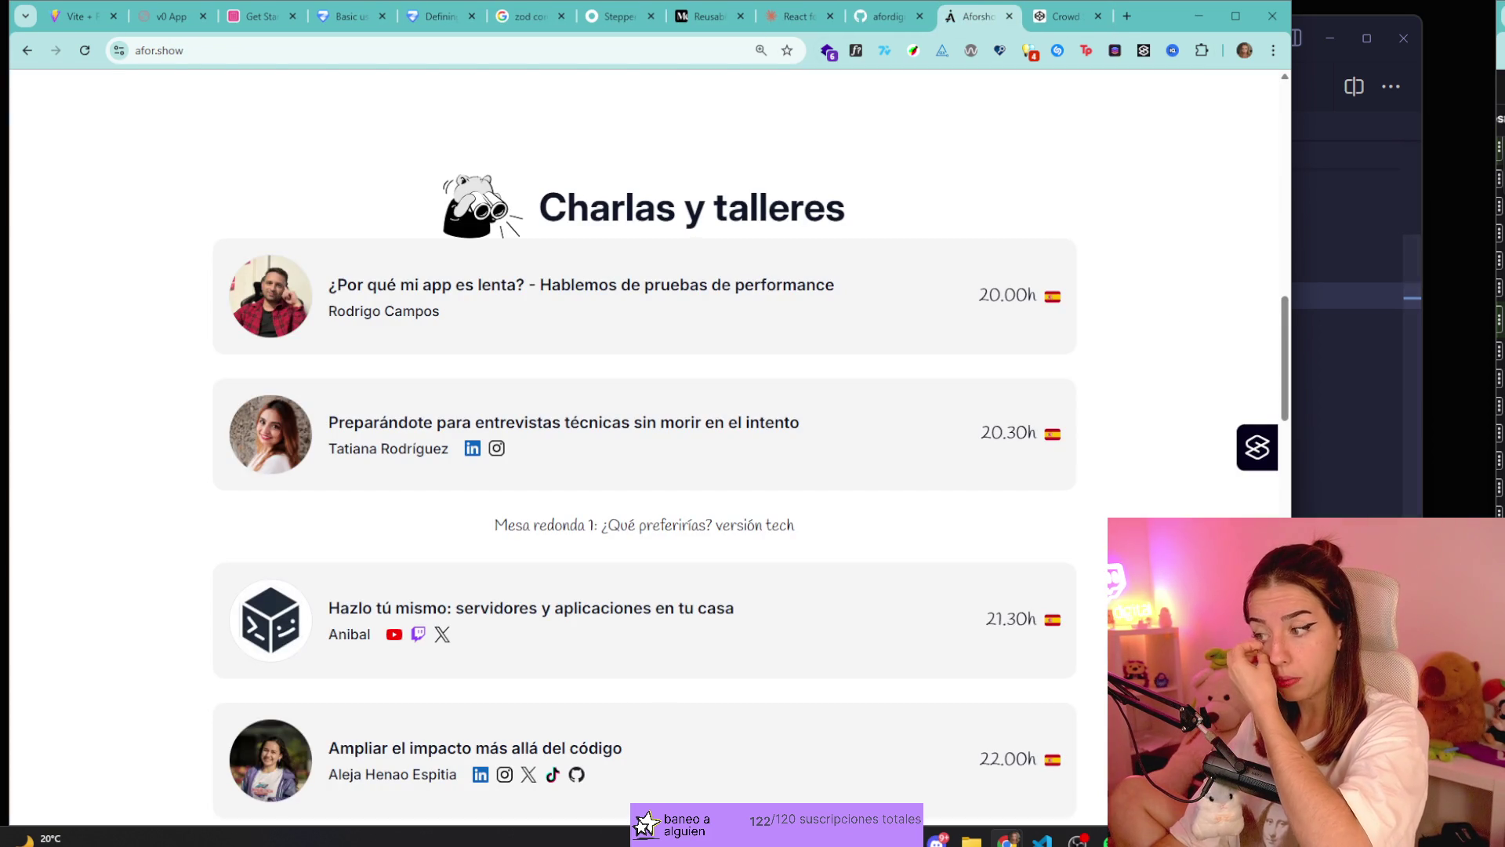